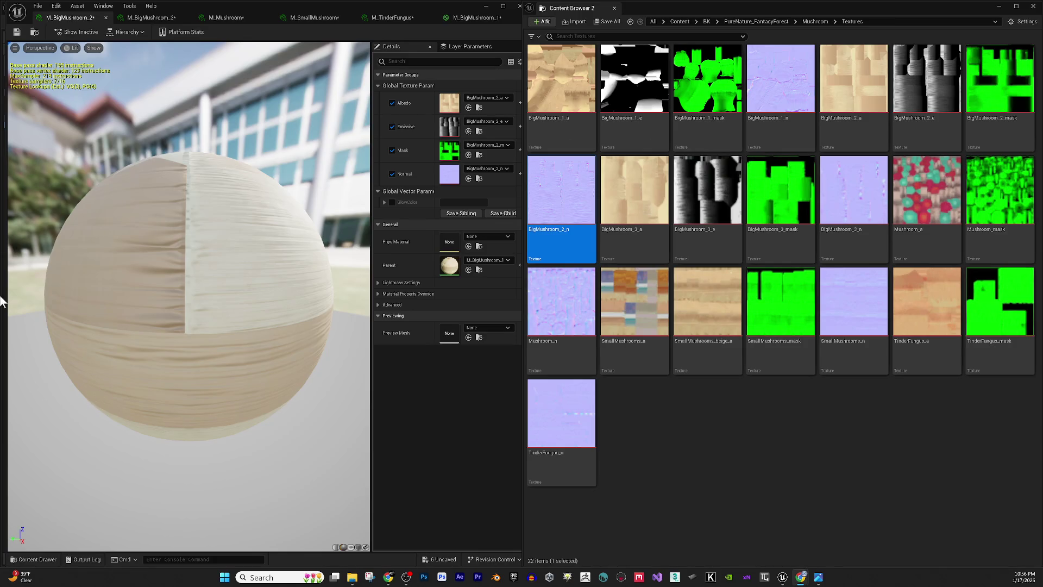
- Close M_BigMushroom_2 and enable M_BigMushroom_3's Albedo, Emissive, Mask and Normal texture overrides
left_click_drag(213, 233, 206, 240)
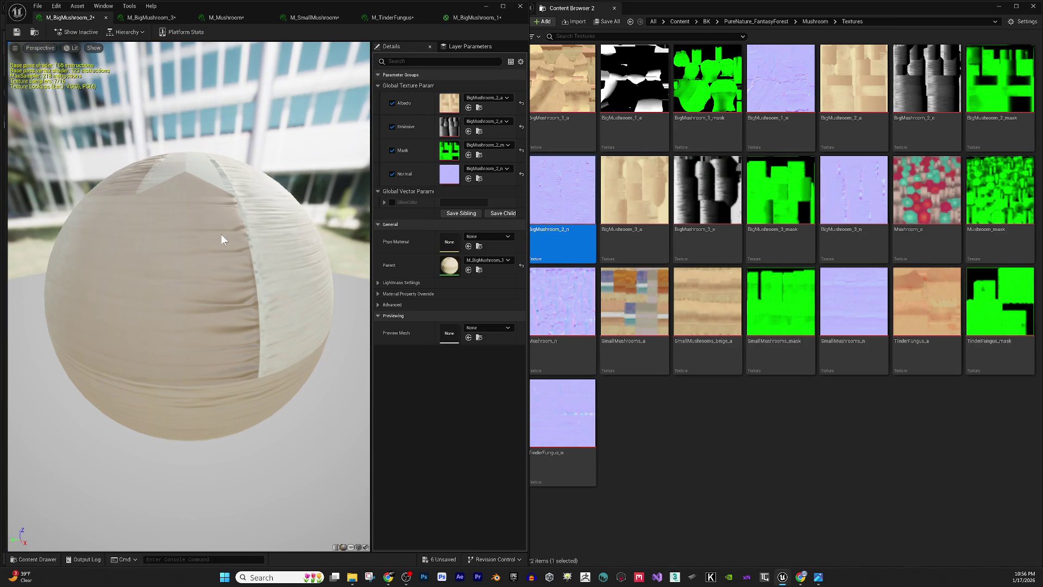
key("ctrl+w")
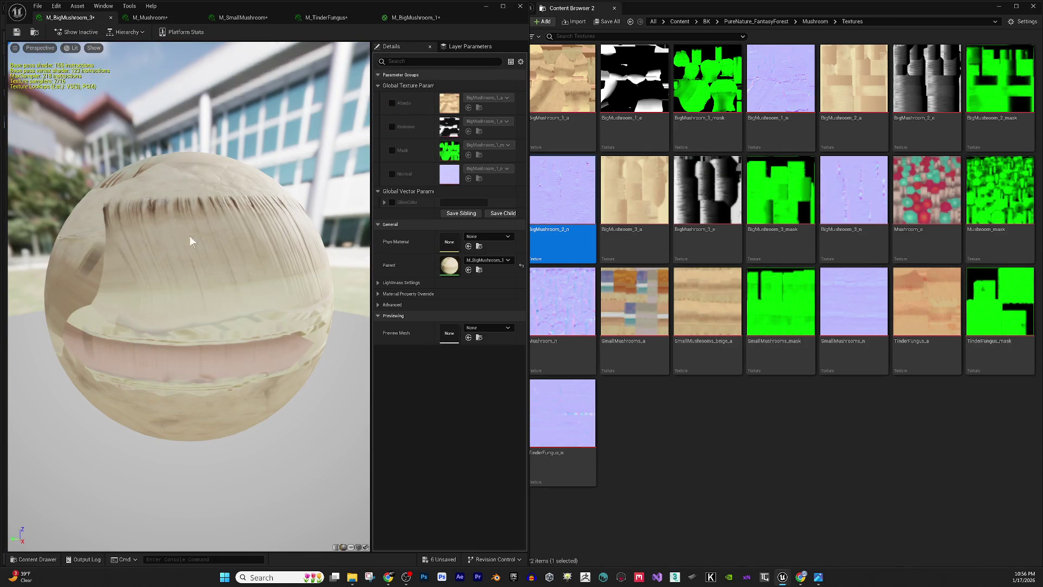
left_click(827, 539)
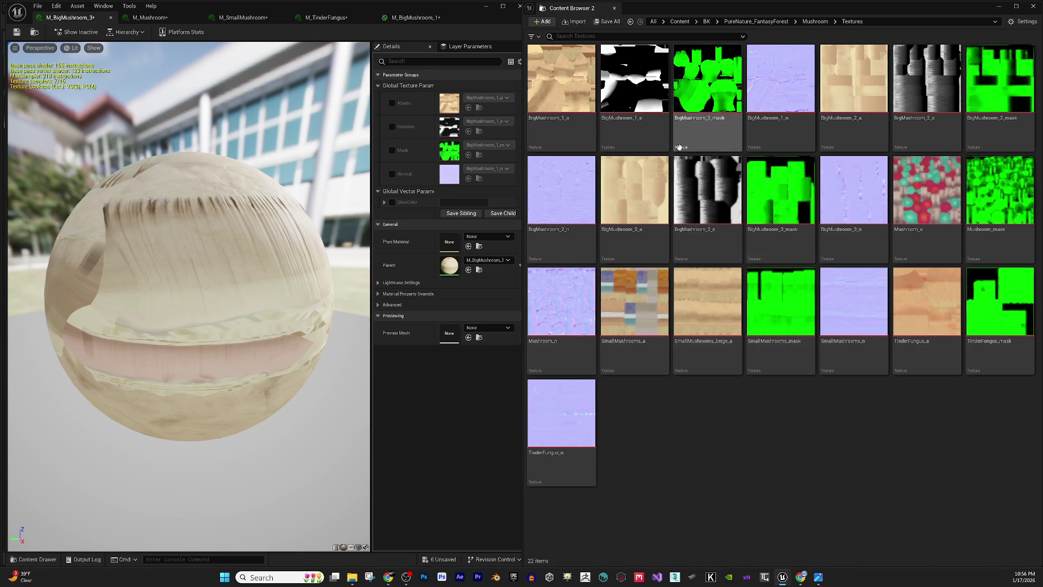
left_click(647, 197)
left_click_drag(647, 197, 458, 107)
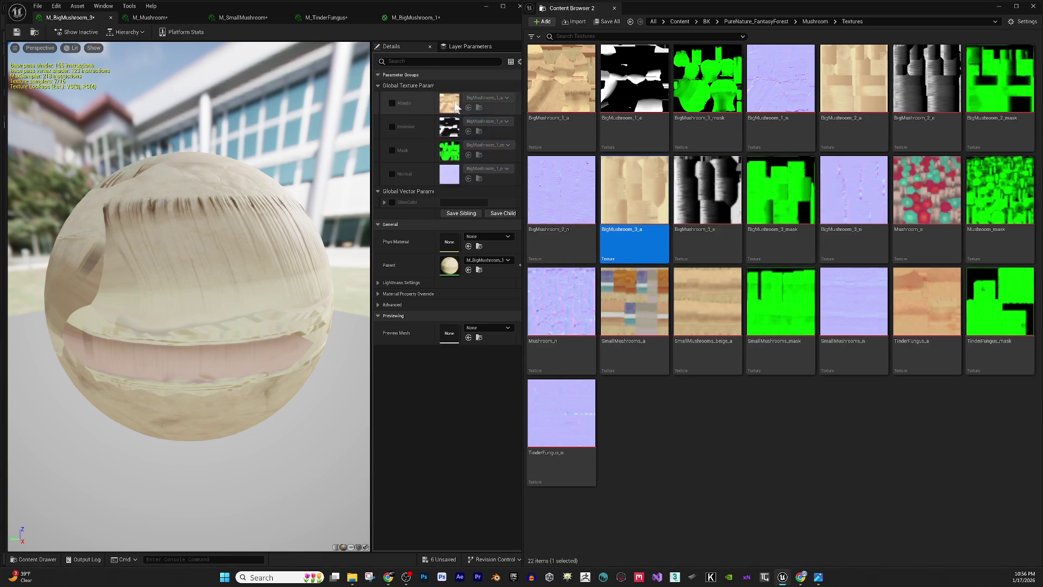
left_click(392, 103)
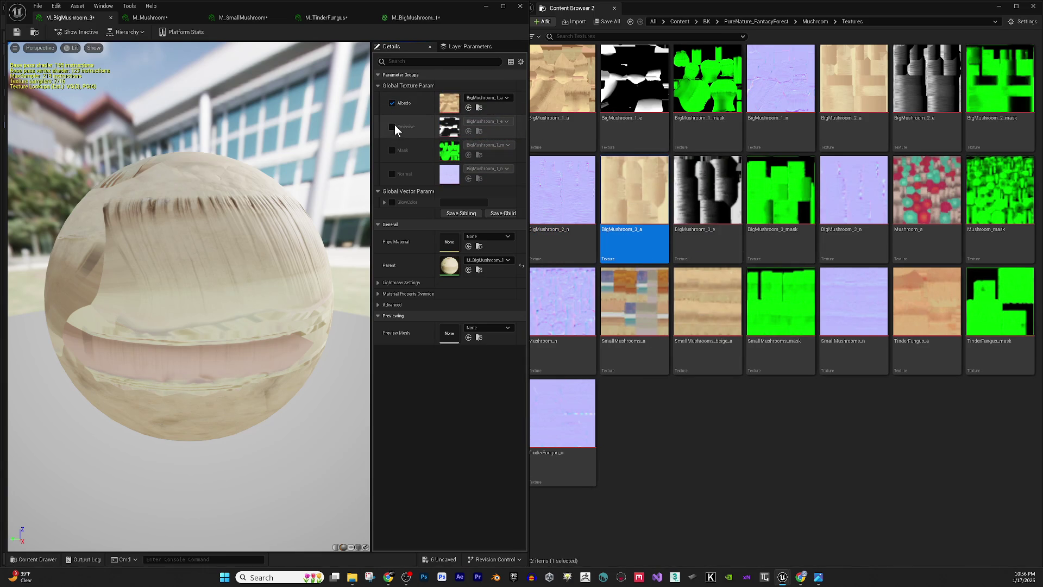
left_click(393, 127)
left_click(392, 150)
left_click(392, 174)
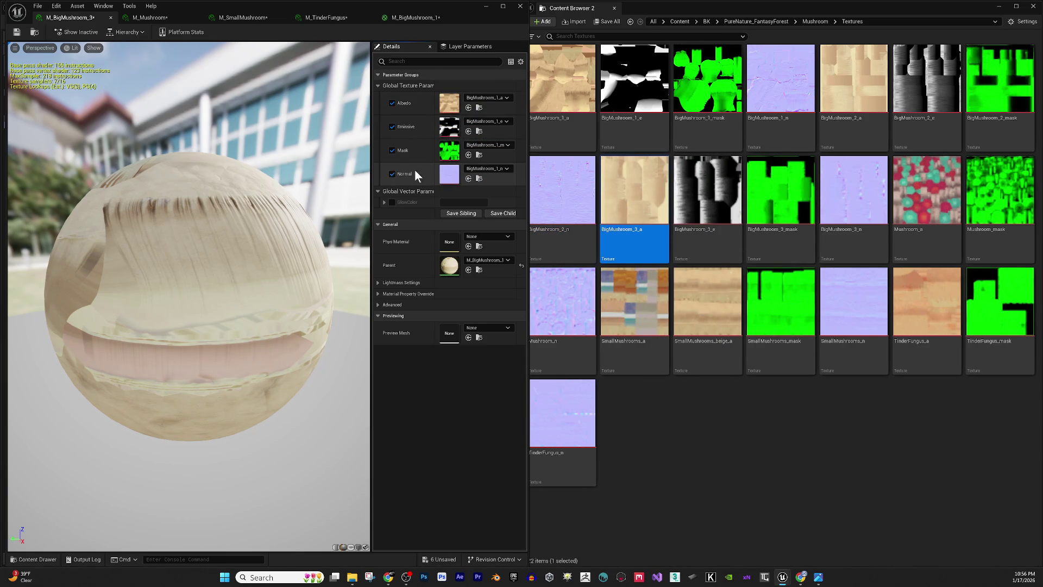
- Assign BigMushroom_3_a, _e, _mask and _n to their slots, then save the instance
left_click_drag(636, 196, 445, 103)
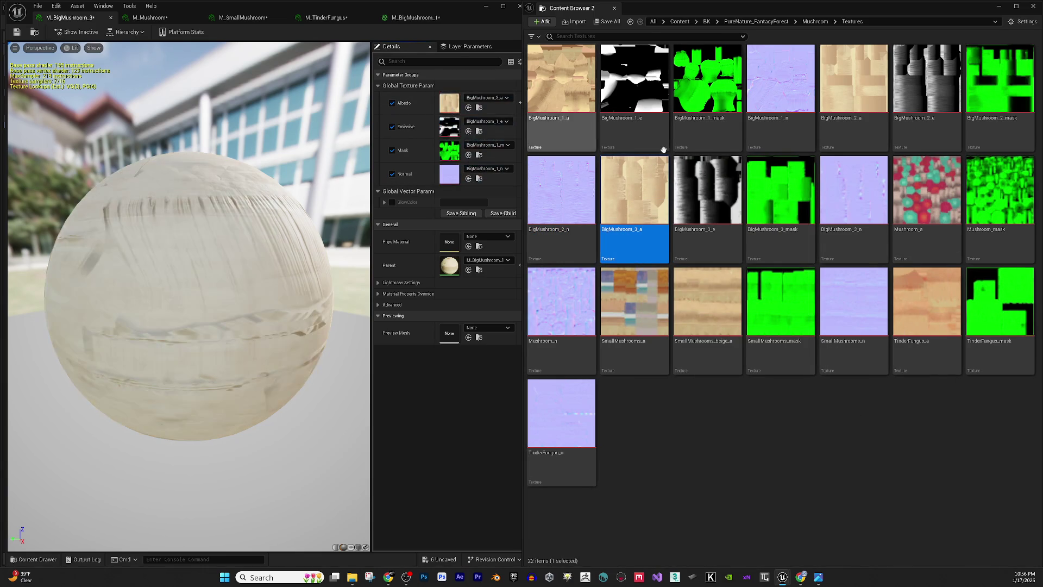
mouse_move(706, 196)
left_mouse_down()
mouse_move(471, 150)
mouse_move(447, 129)
left_mouse_up()
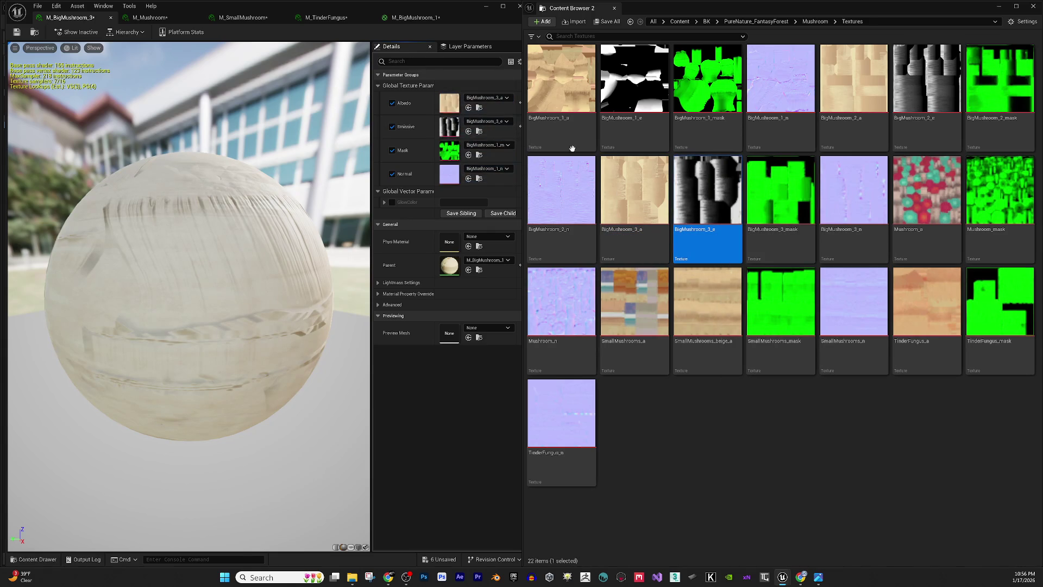
left_click(780, 190)
left_click_drag(781, 190, 449, 150)
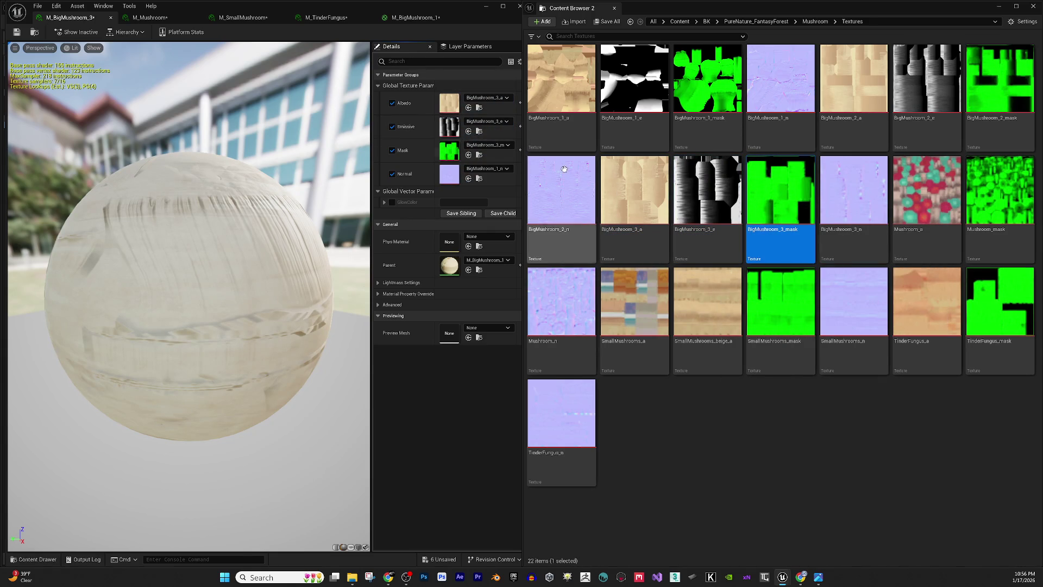
left_click(853, 193)
left_click_drag(854, 193, 484, 171)
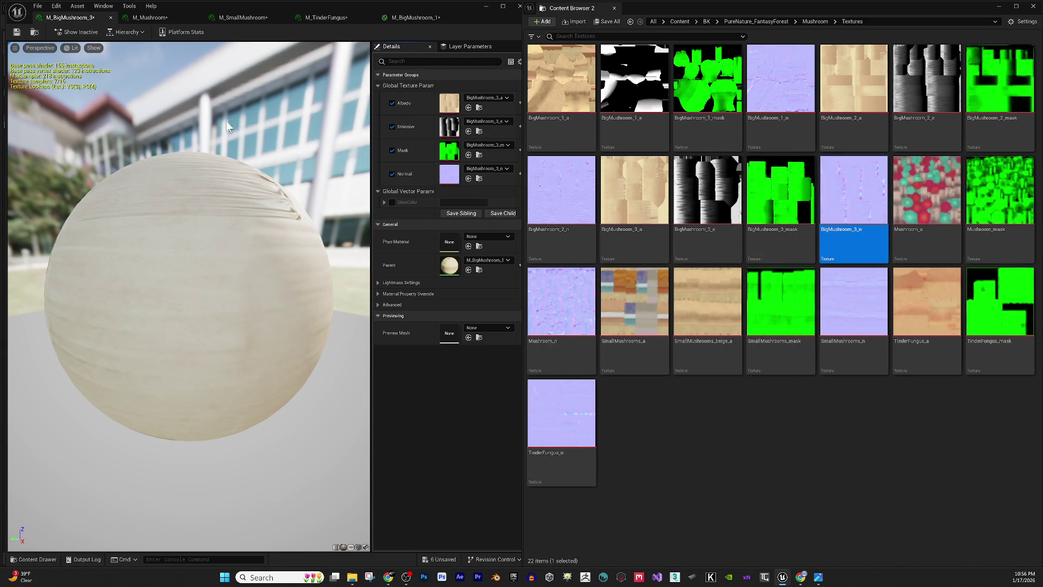
left_click(16, 32)
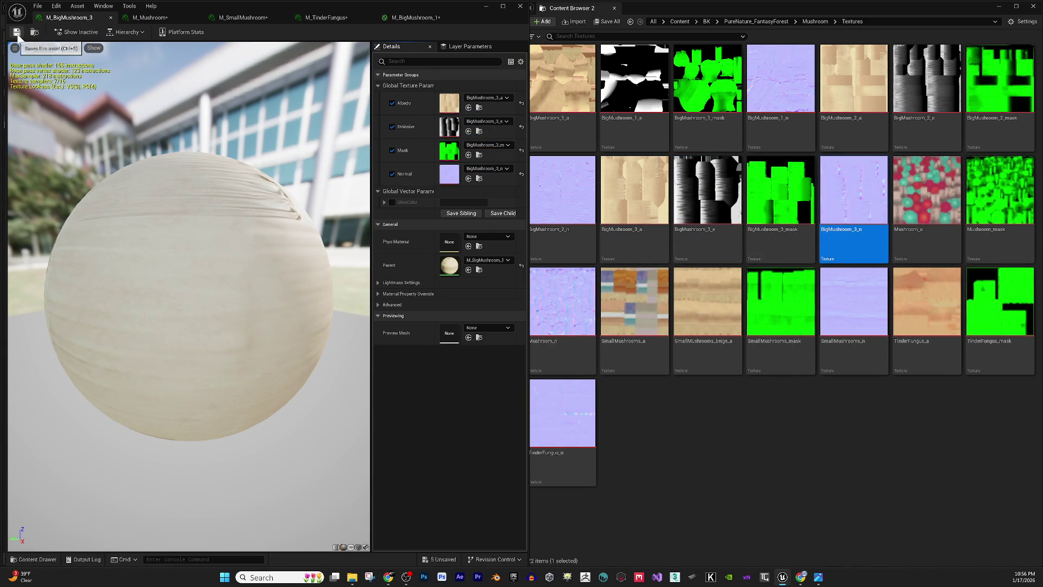
left_click(111, 18)
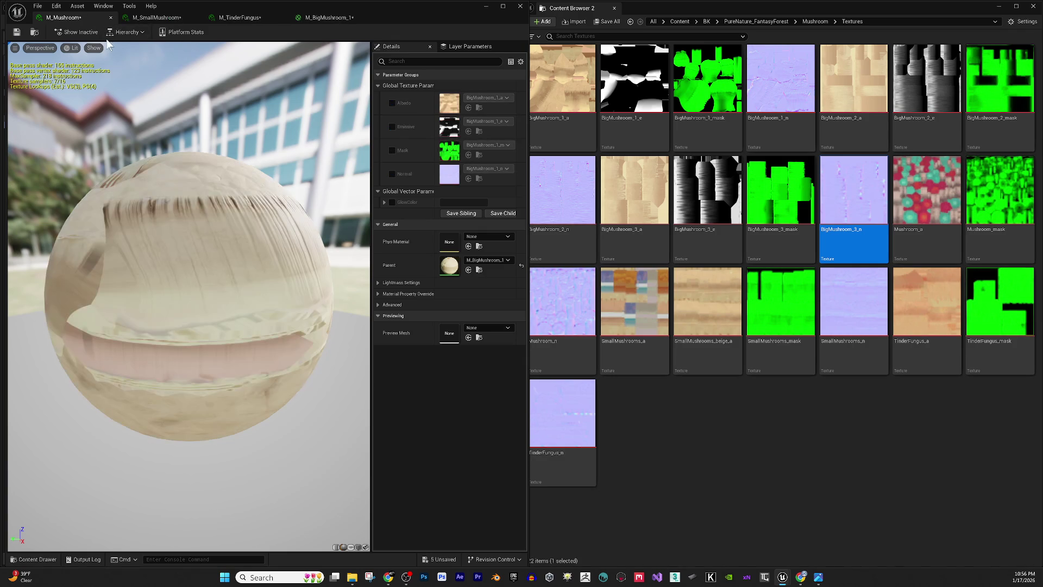
- Enable M_Mushroom's Albedo, Emissive, Mask and Normal texture overrides
mouse_move(901, 168)
left_mouse_down()
mouse_move(421, 89)
mouse_move(446, 98)
left_mouse_up()
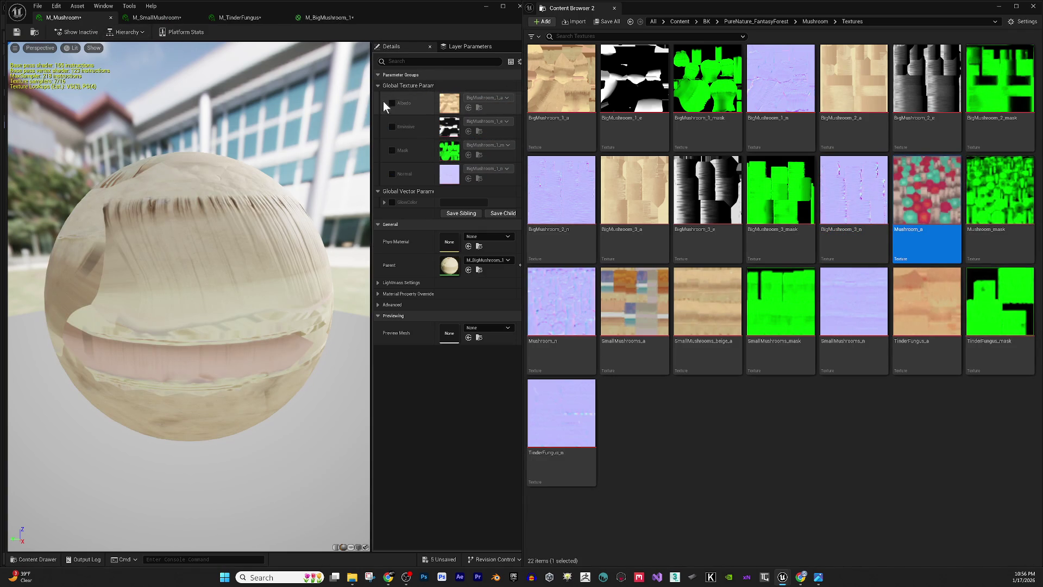
left_click(392, 103)
left_click(391, 126)
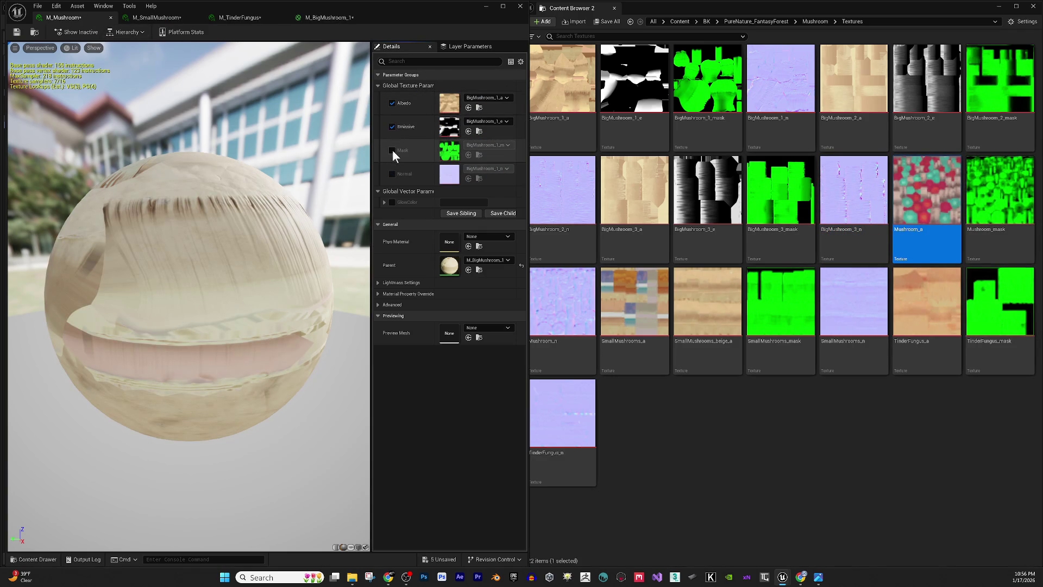
left_click(393, 150)
left_click(393, 174)
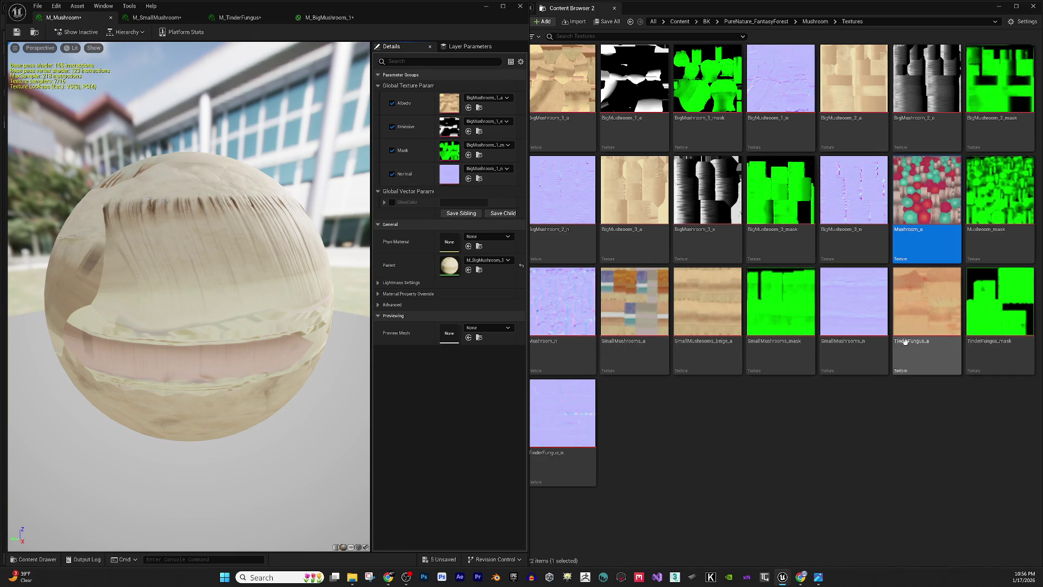
- Assign Mushroom_a, Mushroom_mask and Mushroom_n to the Albedo, Mask and Normal slots
left_click_drag(924, 204, 443, 101)
mouse_move(1000, 191)
left_mouse_down()
mouse_move(973, 209)
mouse_move(427, 115)
mouse_move(455, 126)
mouse_move(454, 152)
left_mouse_up()
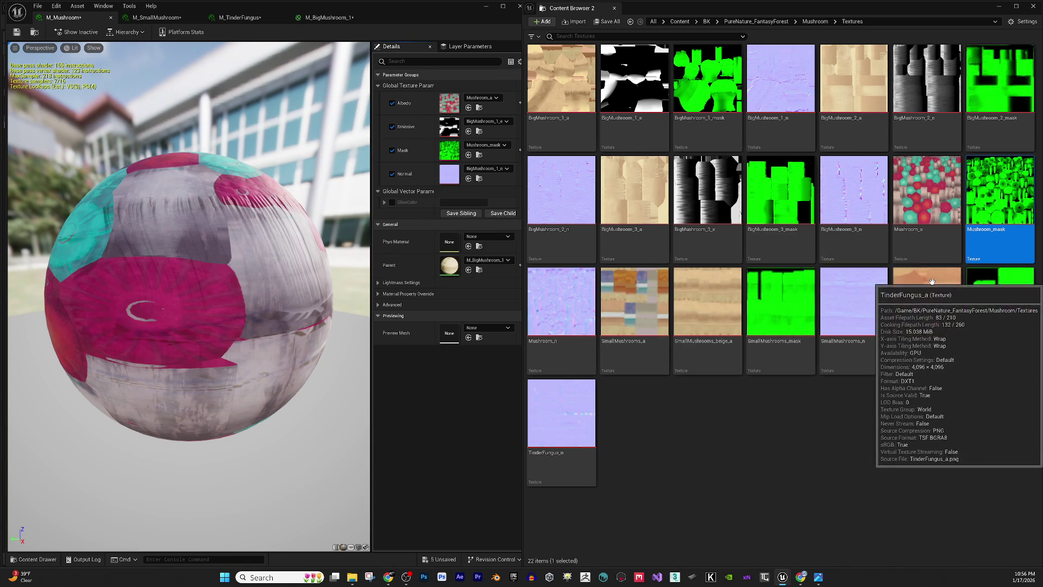
mouse_move(591, 330)
left_mouse_down()
mouse_move(565, 325)
mouse_move(487, 245)
mouse_move(482, 172)
left_mouse_up()
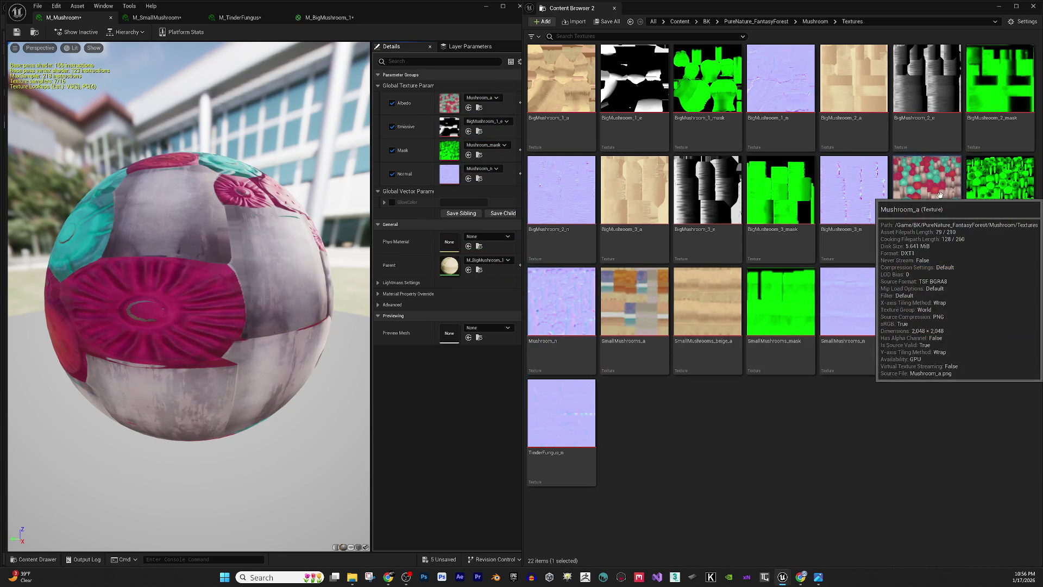
right_click(922, 188)
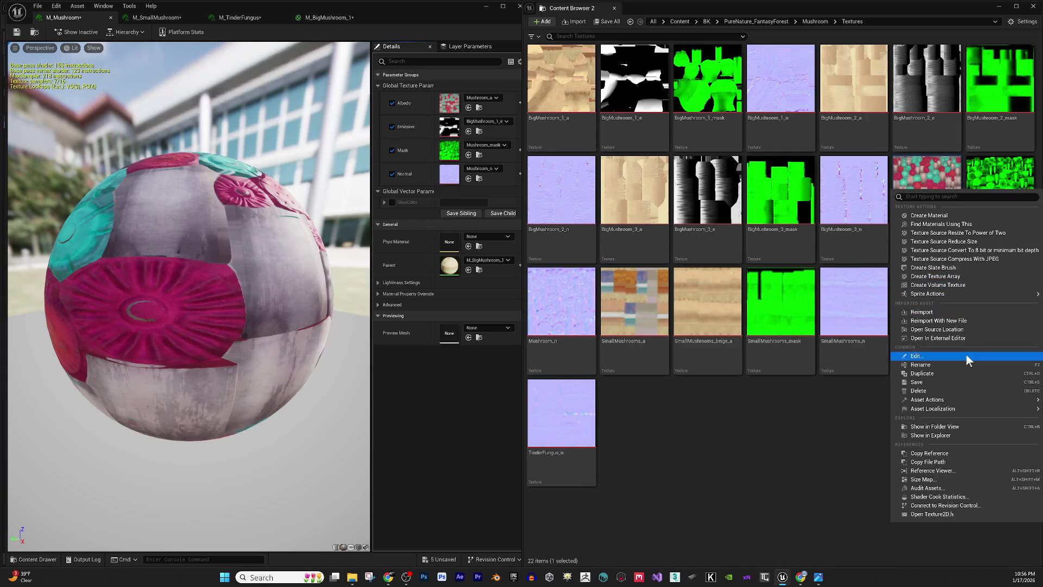
- Choose Show in Explorer for the Mushroom_a texture
left_click(940, 436)
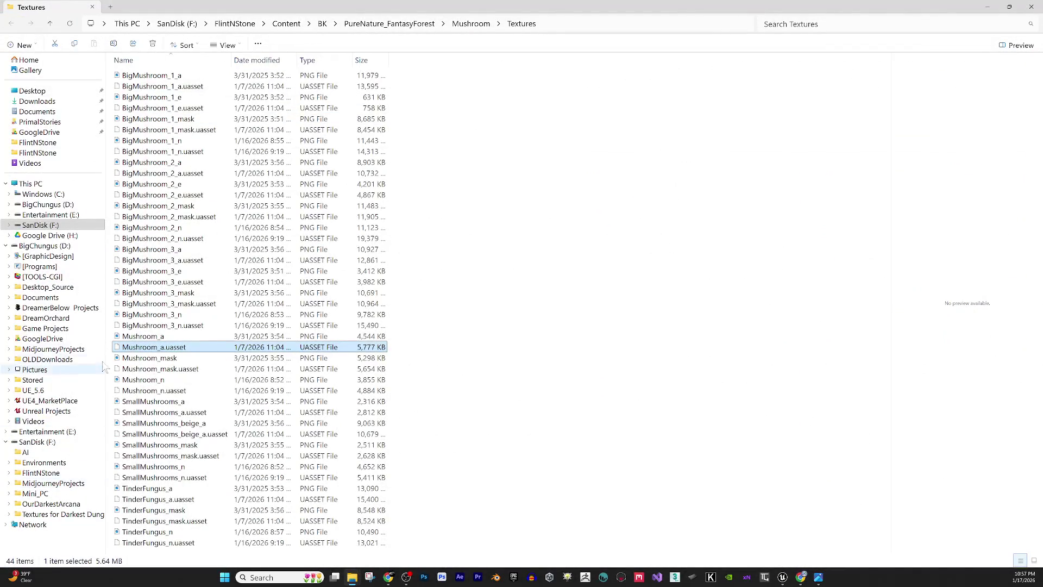
- Copy and paste the Mushroom_a PNG, then rename the duplicate Mushroom_E
left_click(154, 338)
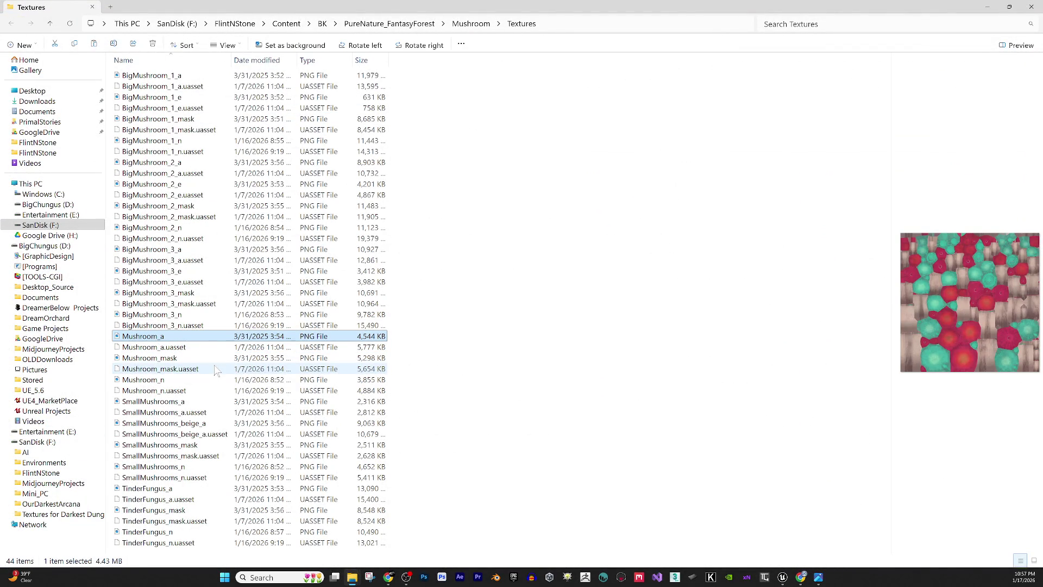
key("ctrl+c")
key("ctrl+v")
left_click(161, 549)
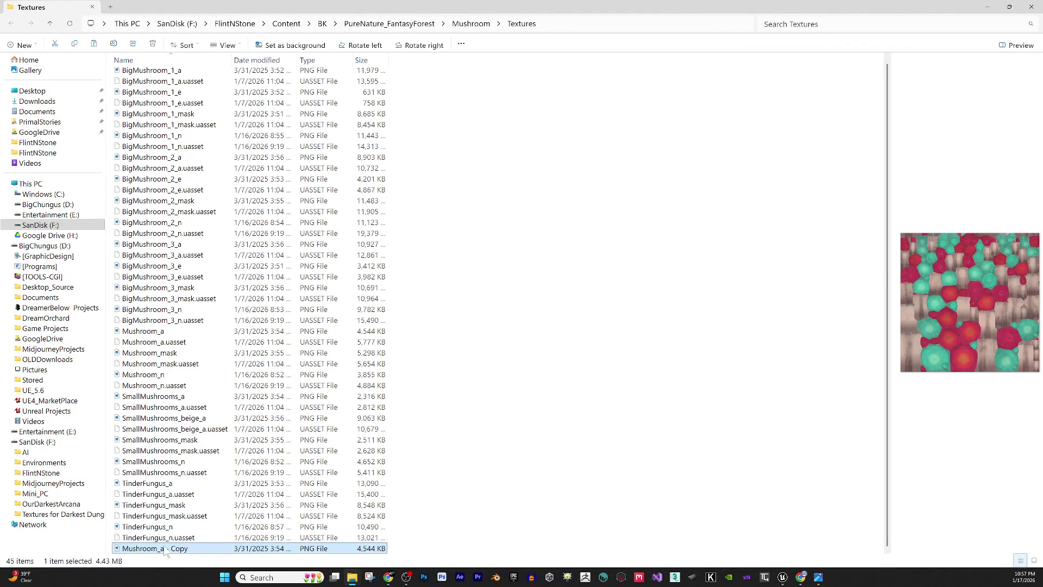
left_click(160, 548)
key("shift+End")
type("E")
key("Return")
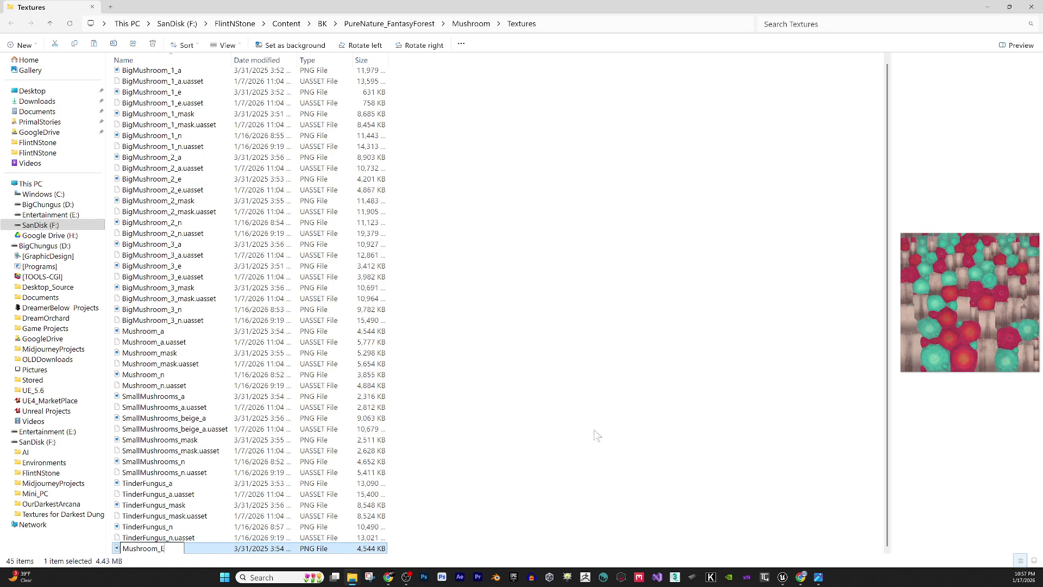
left_click(199, 546)
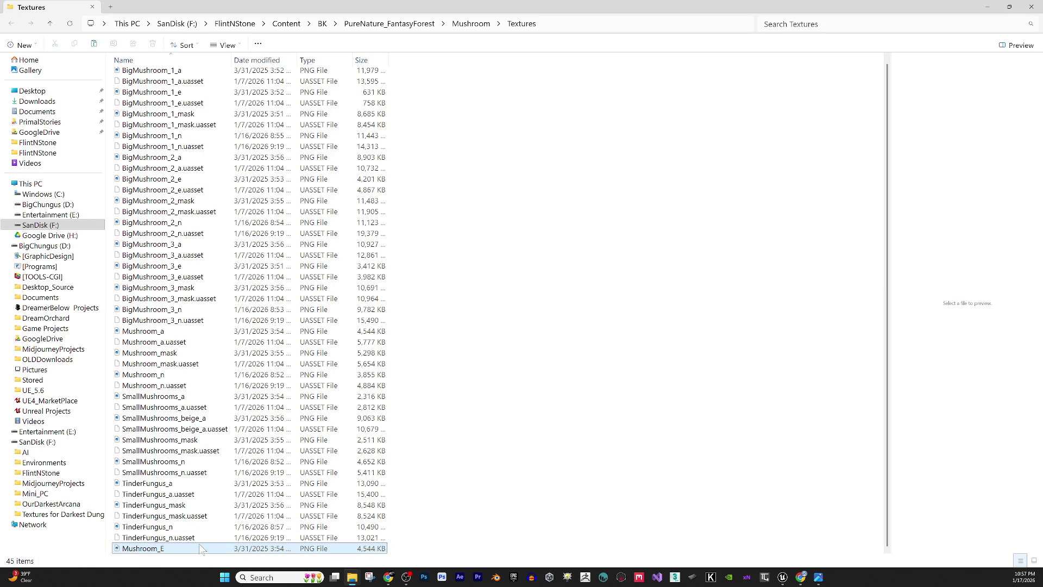
left_click(424, 579)
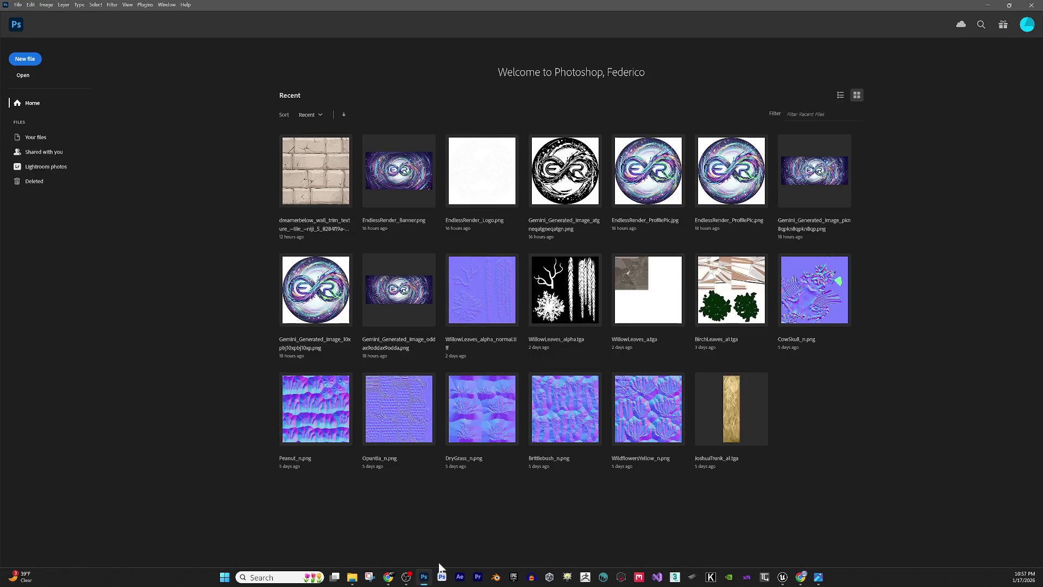
- Drag Mushroom_E.png from the Textures folder onto Photoshop to open it
mouse_move(355, 580)
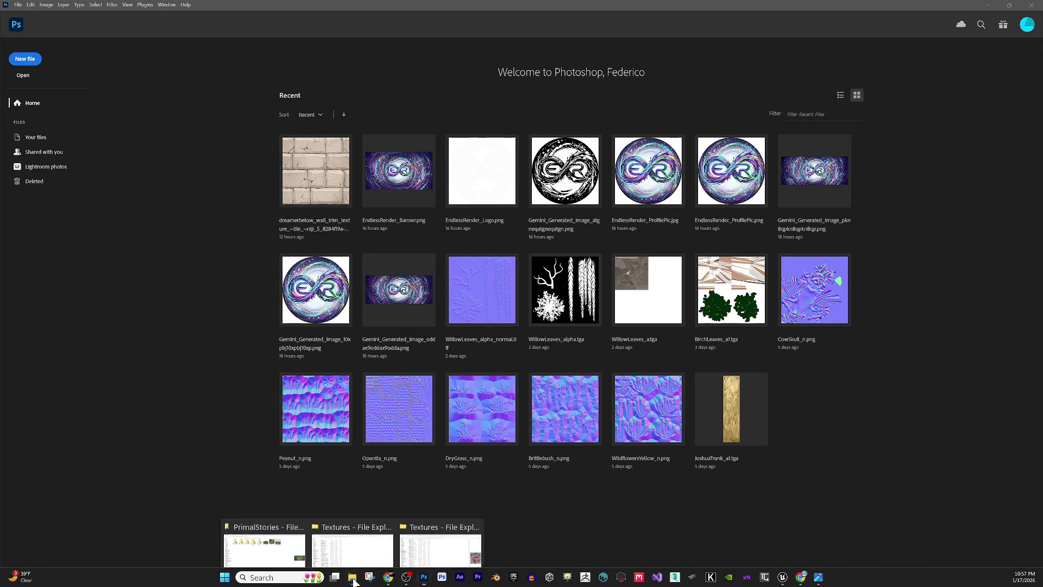
left_click(478, 553)
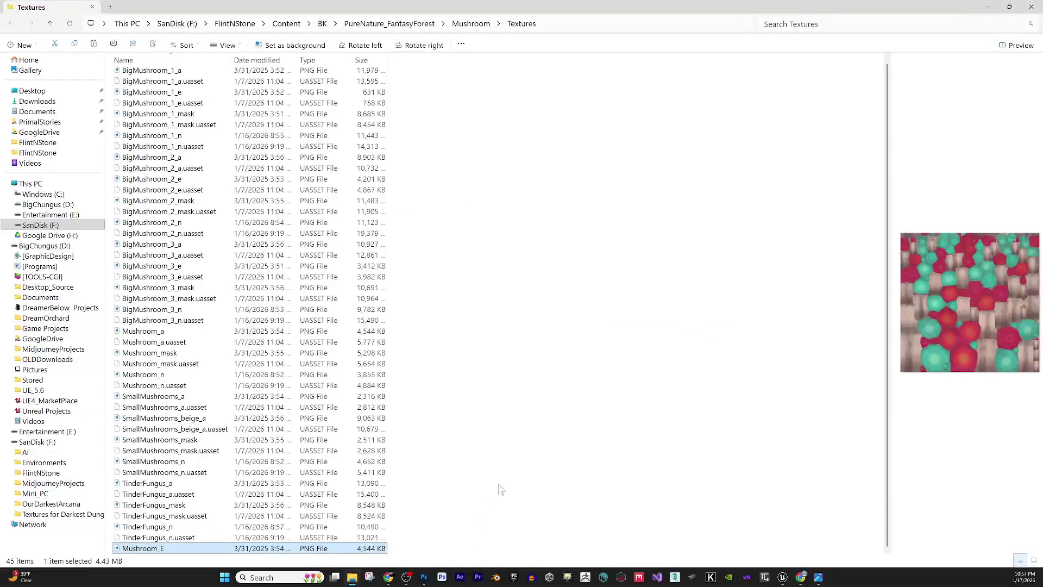
mouse_move(227, 549)
left_mouse_down()
mouse_move(427, 570)
mouse_move(149, 452)
left_mouse_up()
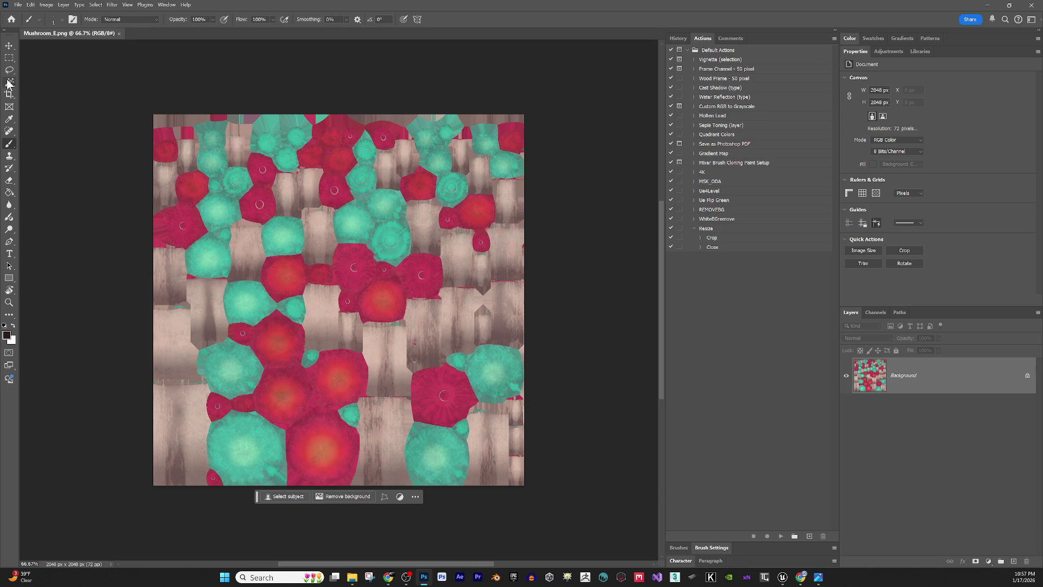
- Select the red cap centres with Color Range and copy them to a new Layer 1
left_click(96, 4)
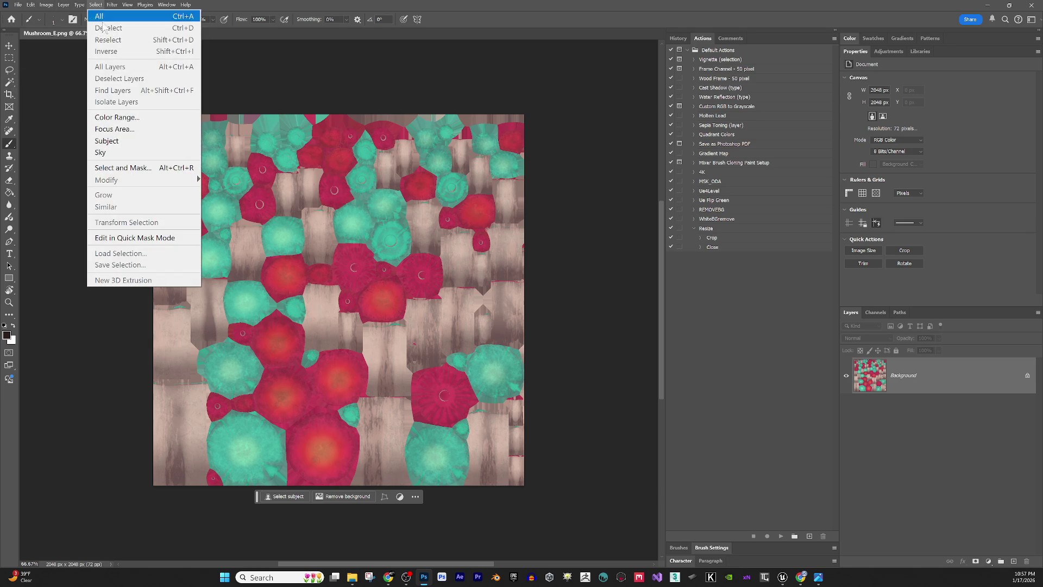
left_click(121, 118)
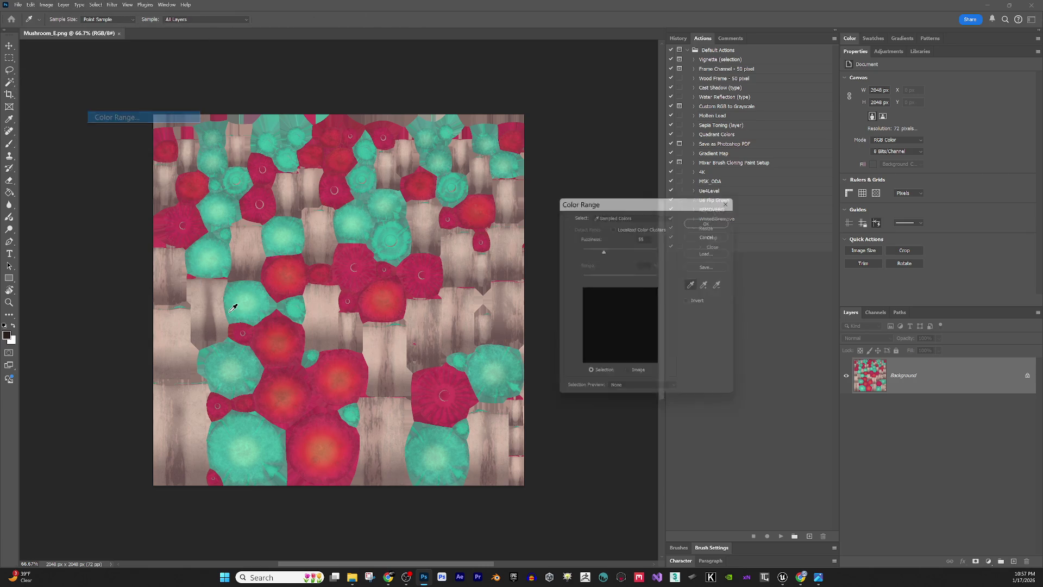
left_click(340, 360)
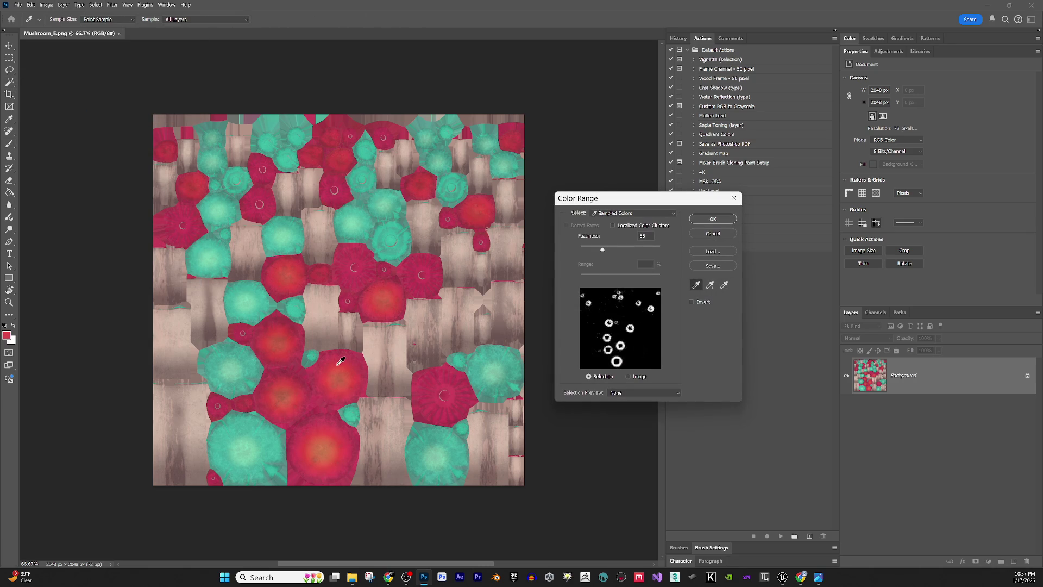
left_click(727, 218)
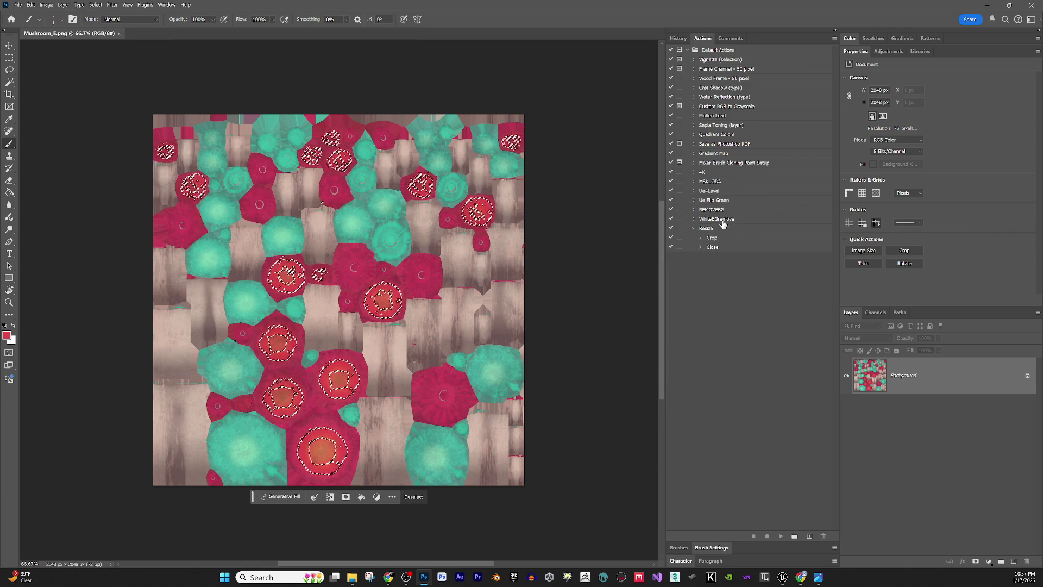
key("ctrl+j")
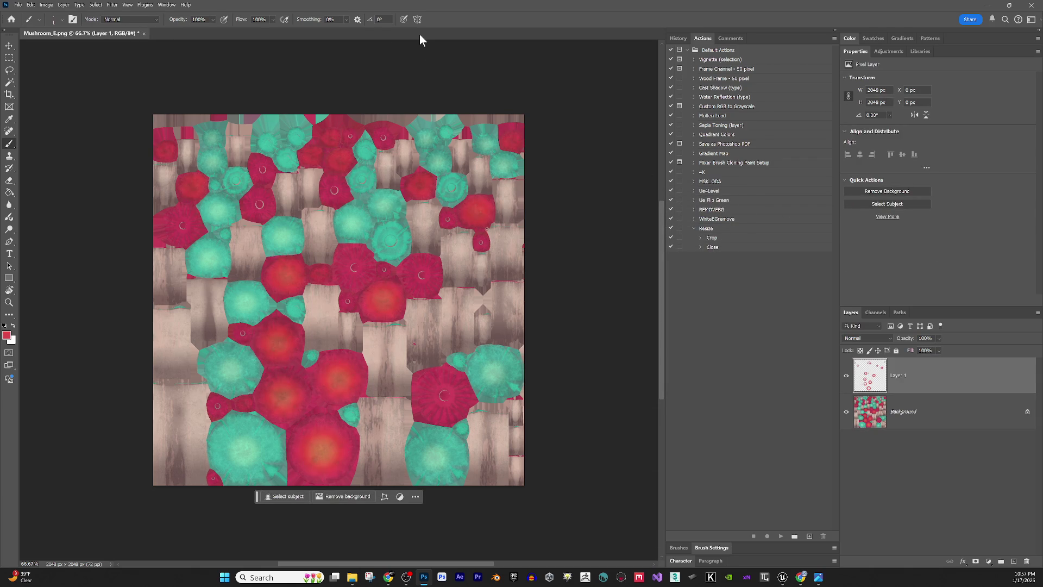
left_click(96, 4)
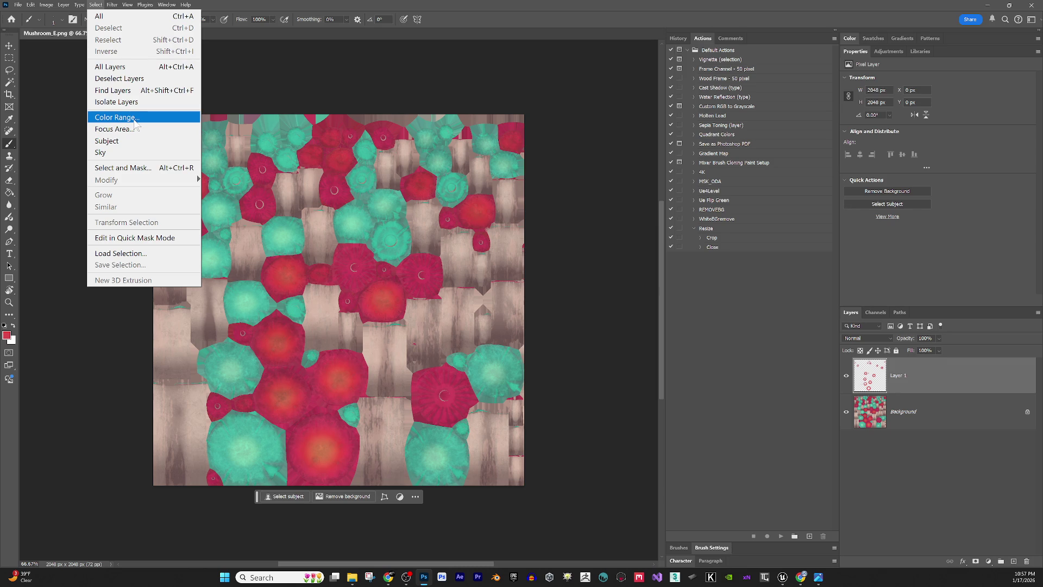
- Try a teal Color Range copy, then undo back and recreate the red-cap Layer 1
left_click(134, 121)
left_click(288, 223)
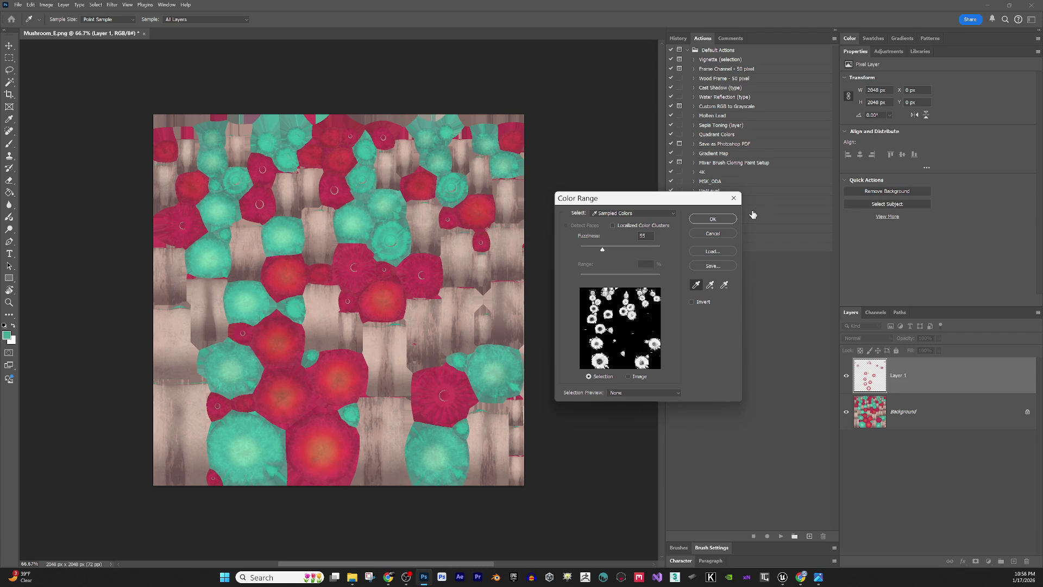
left_click(718, 217)
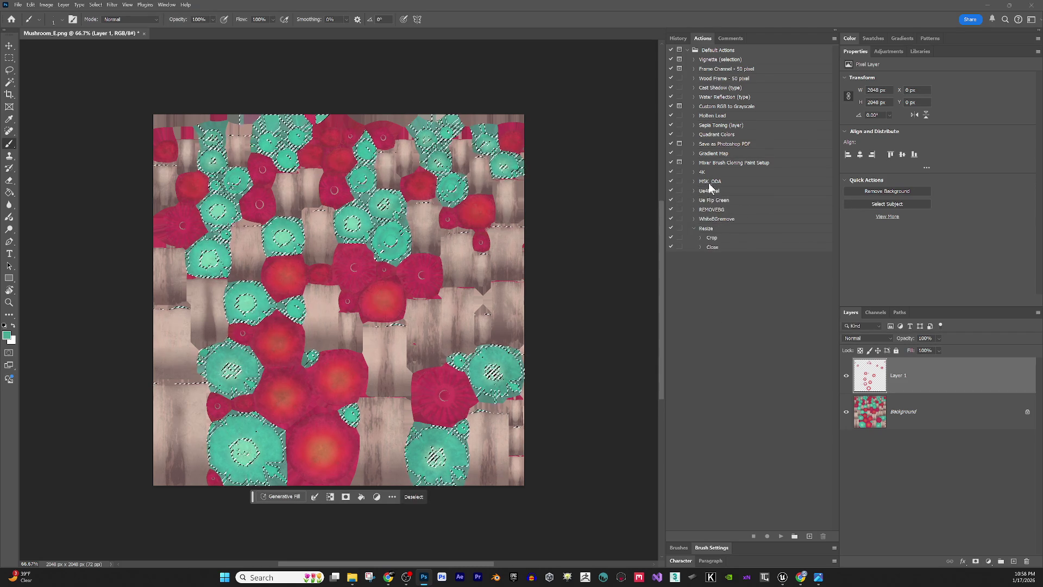
key("ctrl+j")
key("Return")
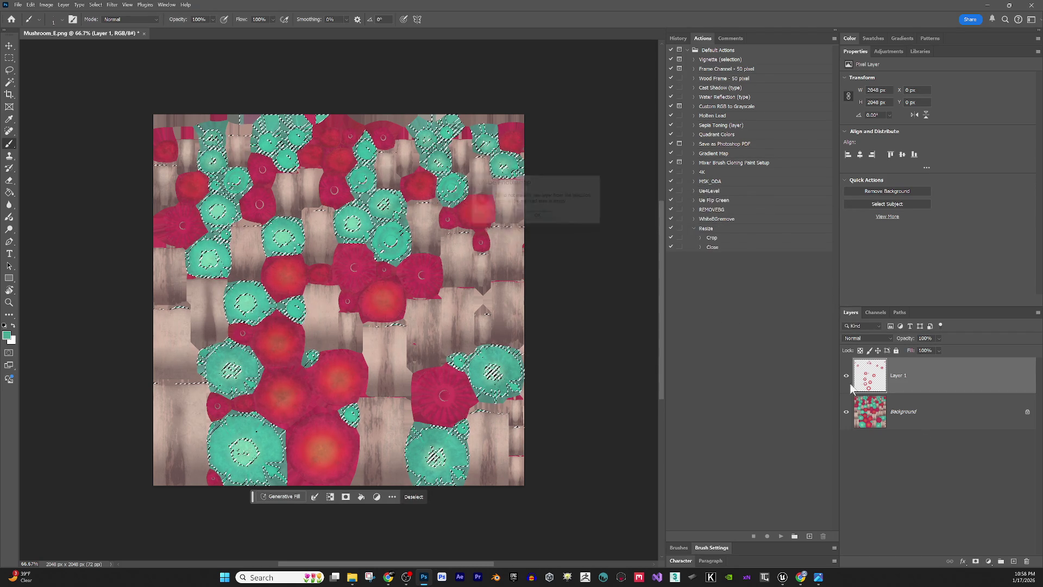
left_click(928, 414)
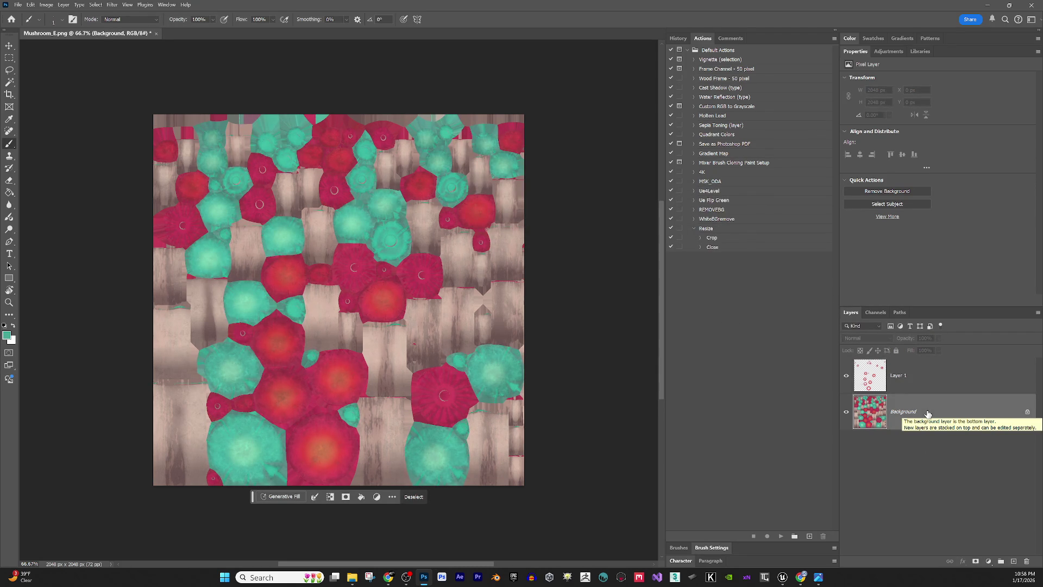
key("ctrl+d")
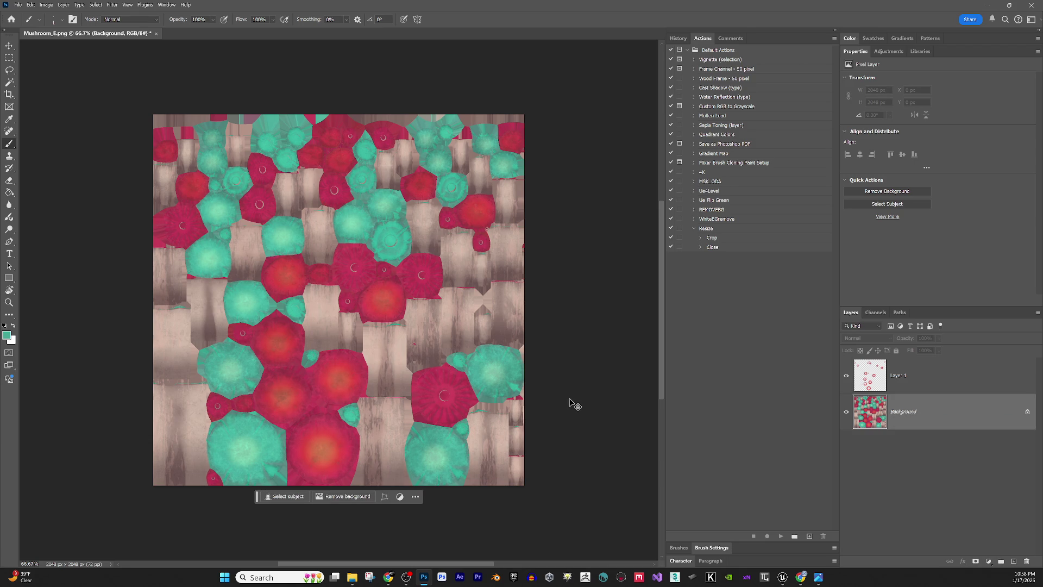
key("ctrl+z")
key("ctrl+z")
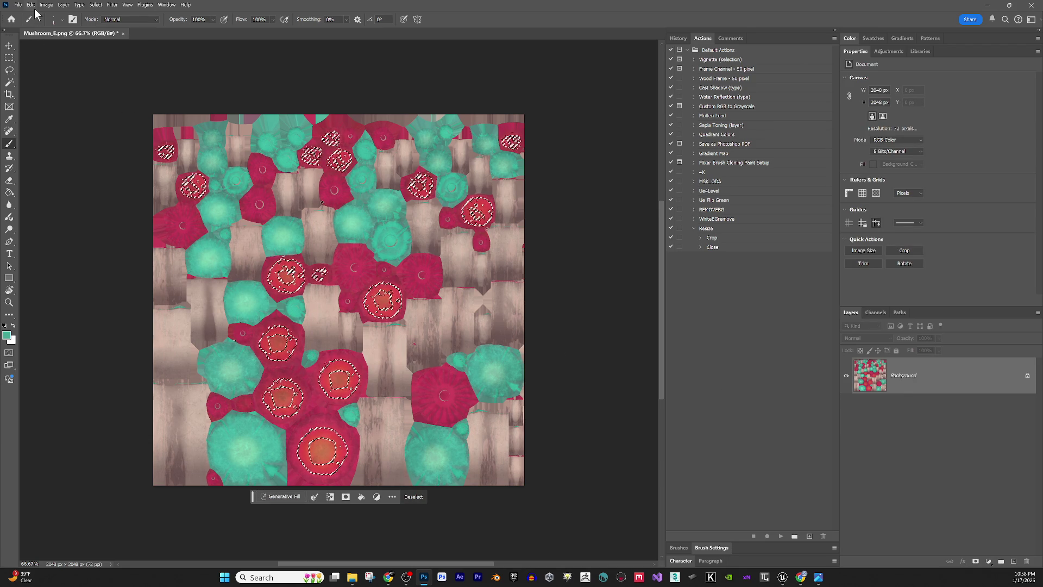
key("ctrl+j")
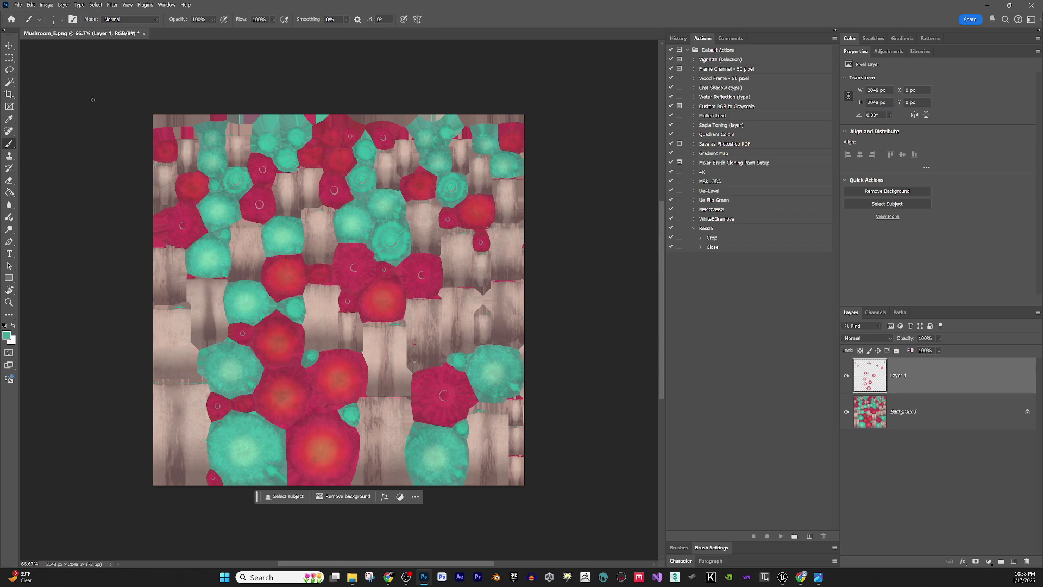
- Copy the teal caps to Layer 2 and add an empty layer above the Background
left_click(97, 5)
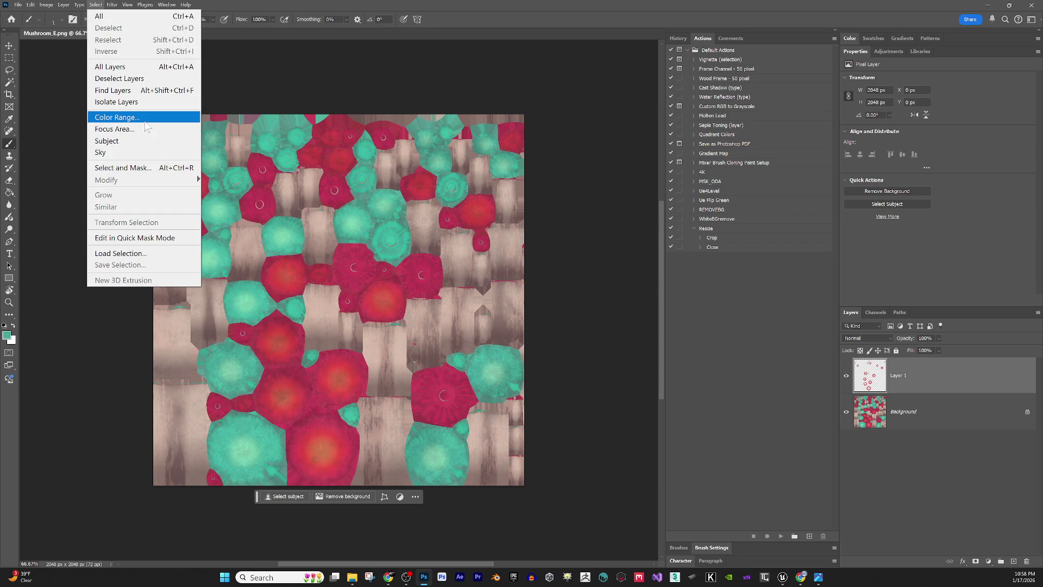
left_click(116, 118)
left_click(401, 223)
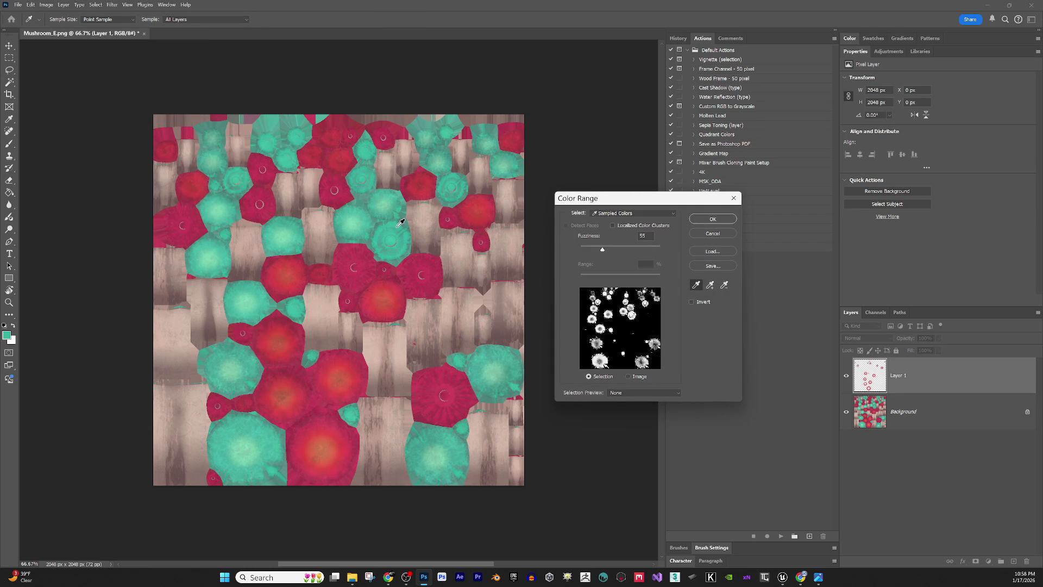
left_click(395, 224)
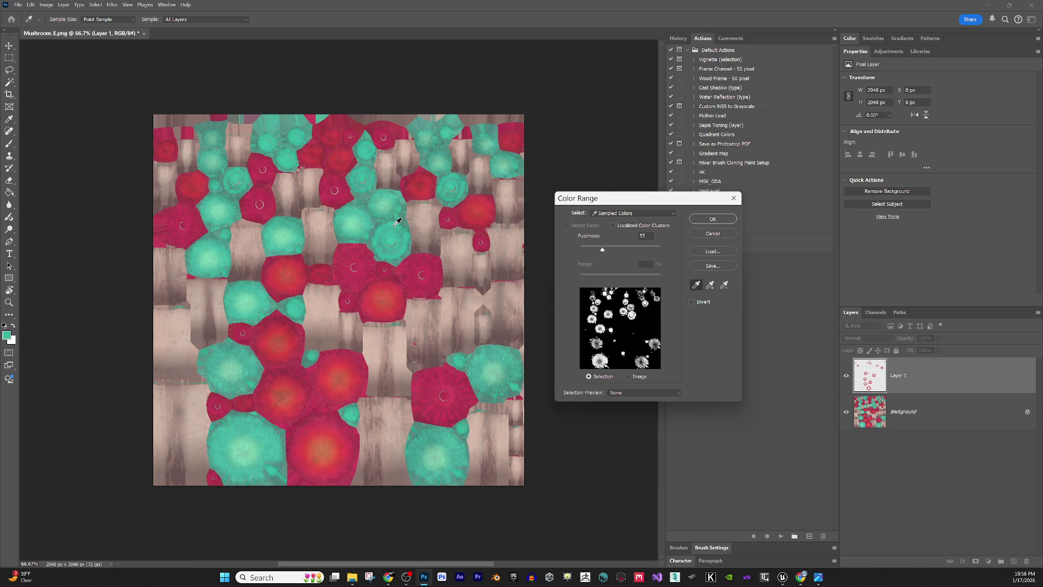
left_click(712, 219)
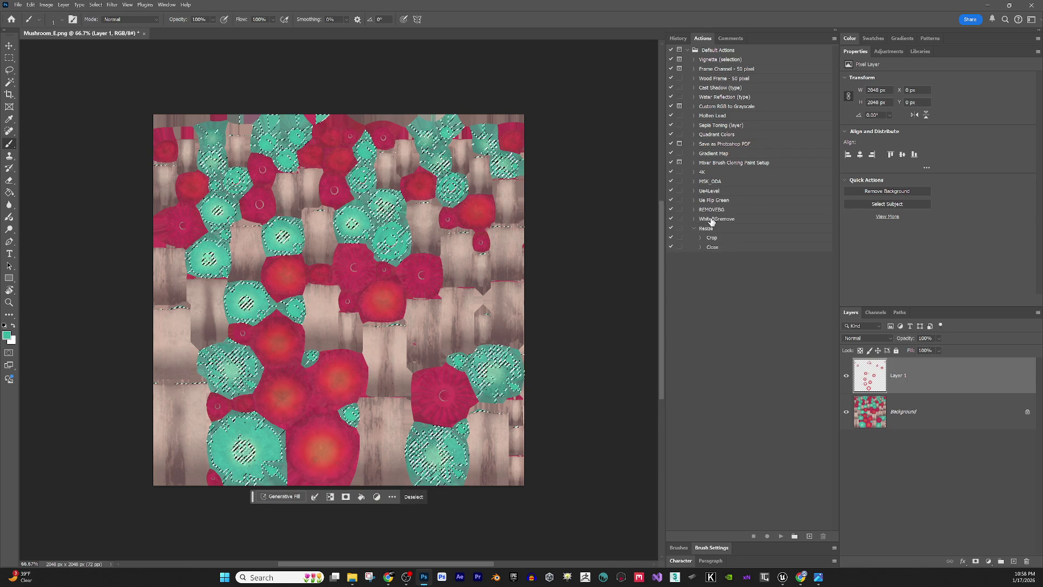
key("ctrl+j")
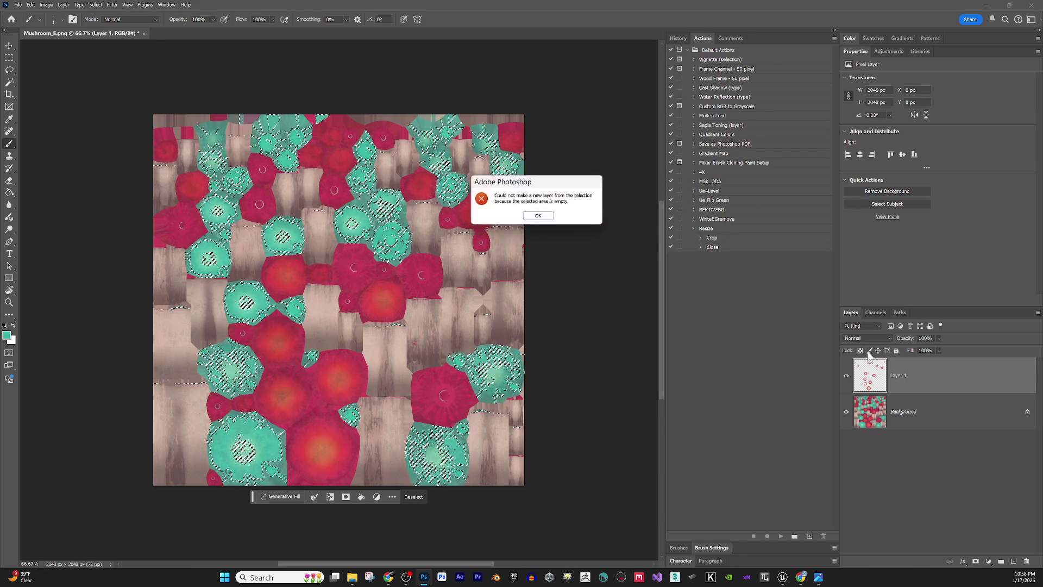
left_click(540, 217)
left_click(942, 418)
key("ctrl+j")
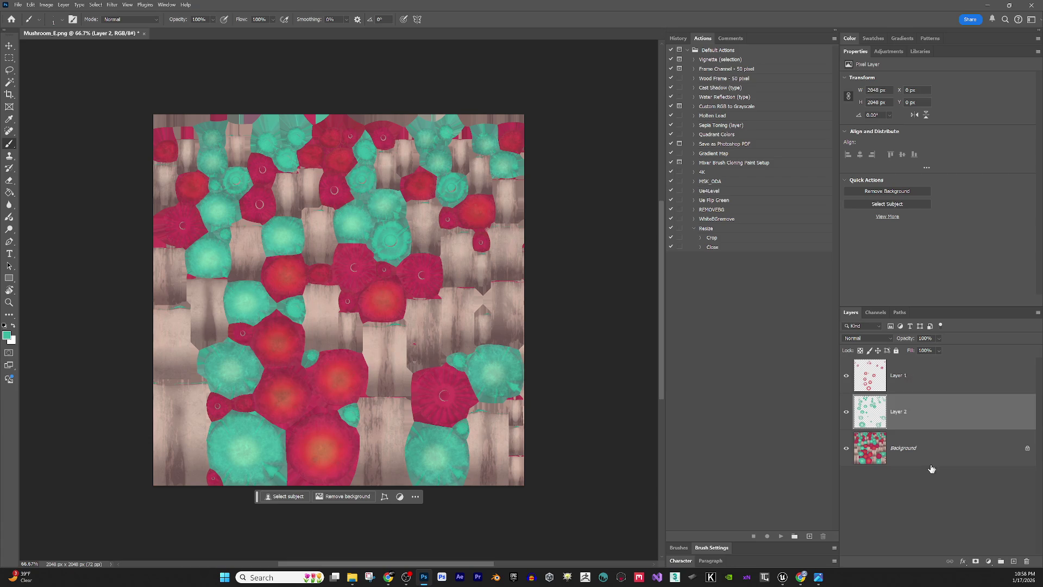
left_click(893, 455)
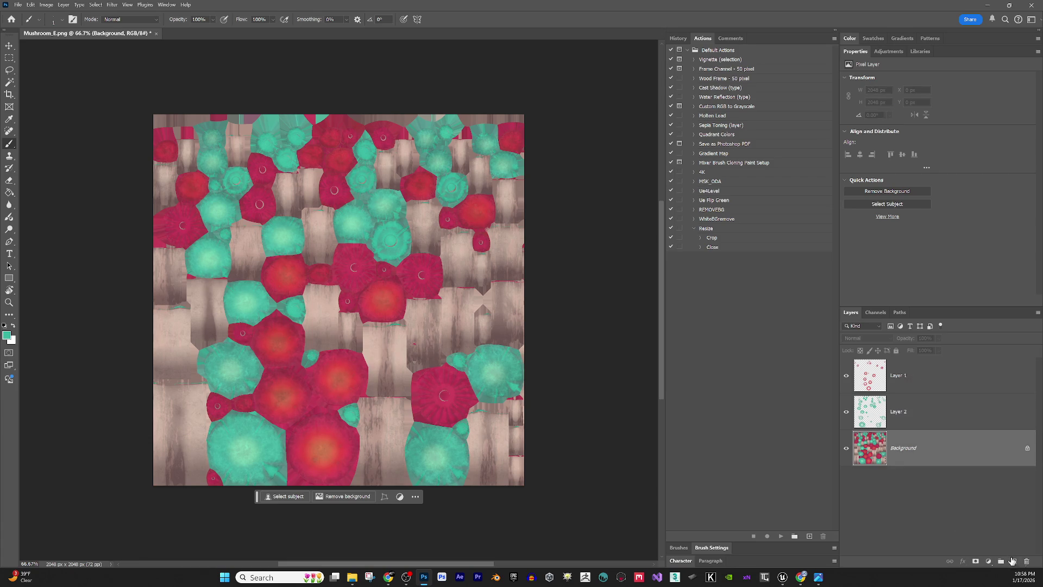
left_click(1014, 562)
- Paint-bucket Layer 3 solid black, then merge Layers 1, 2 and 3 into one
left_click(9, 192)
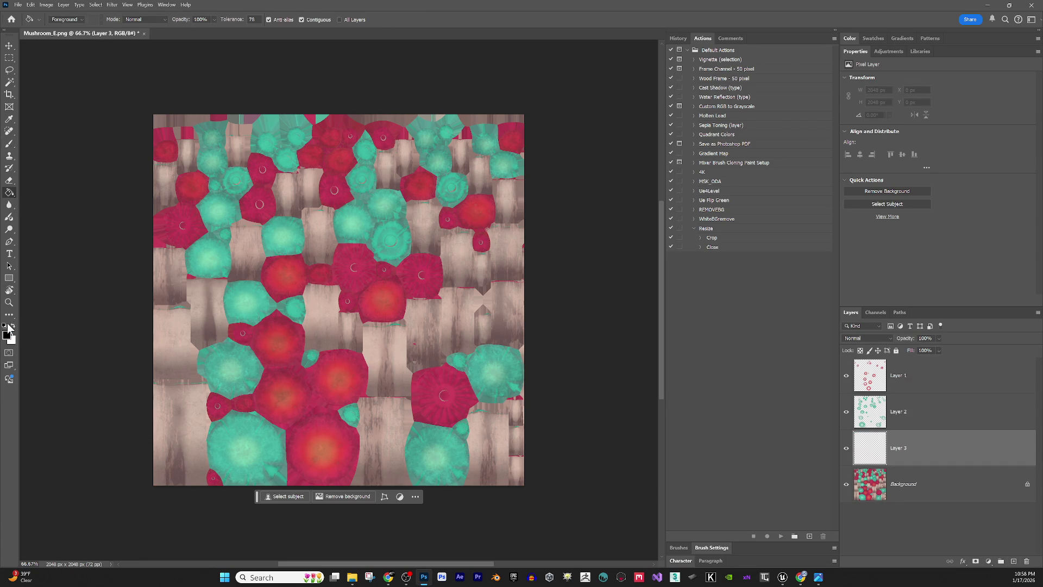
left_click(478, 316)
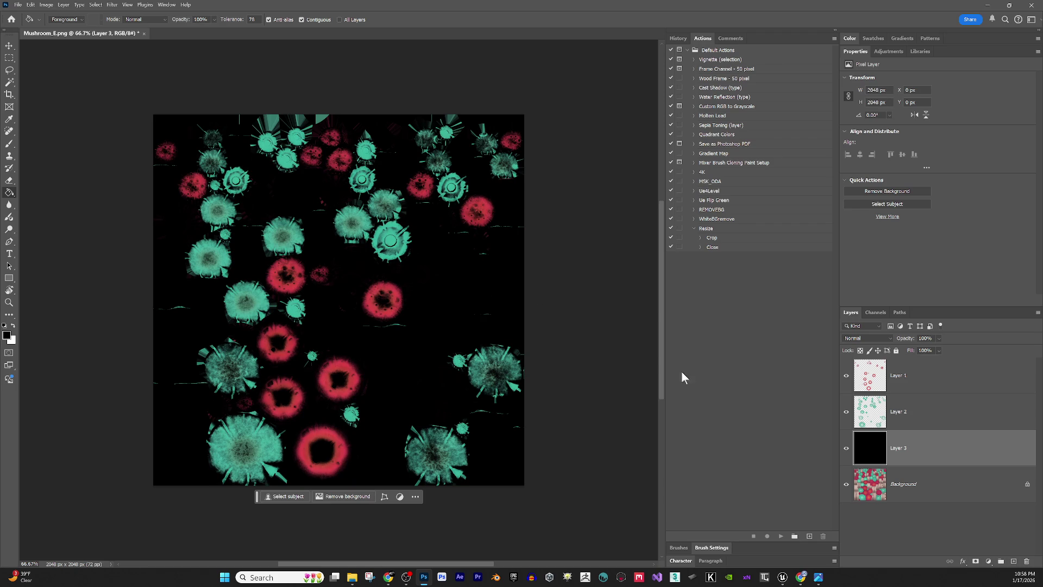
left_click(918, 376, "ctrl")
right_click(919, 395)
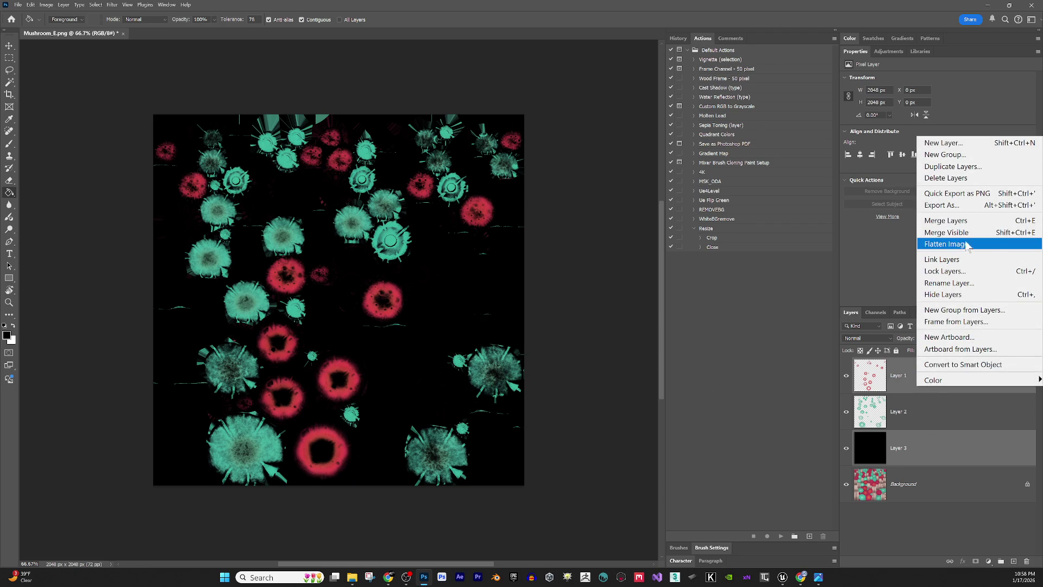
left_click(965, 222)
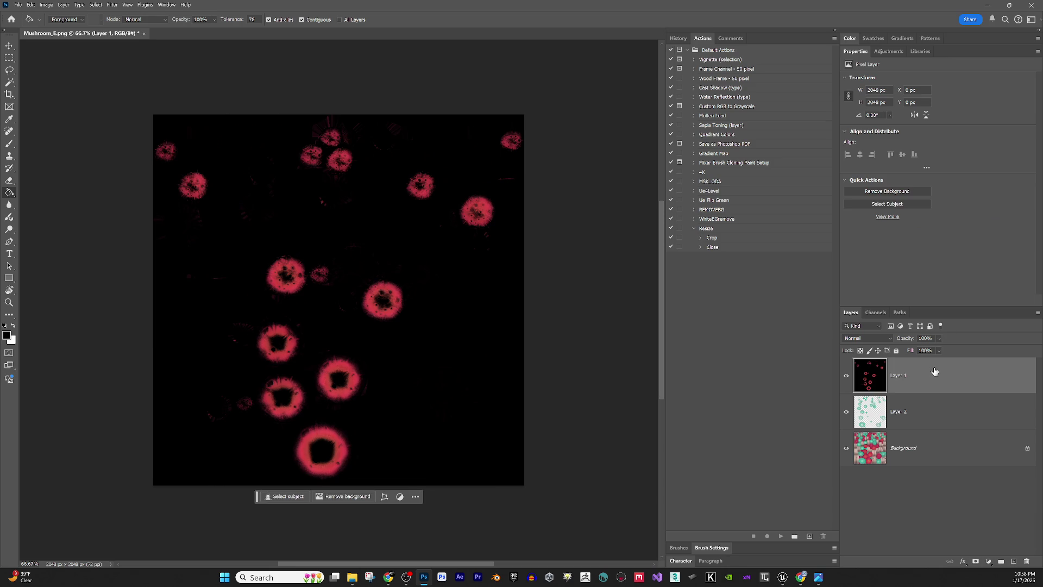
key("ctrl+z")
left_click(948, 385)
left_click(943, 442, "ctrl")
right_click(941, 438)
left_click(964, 261)
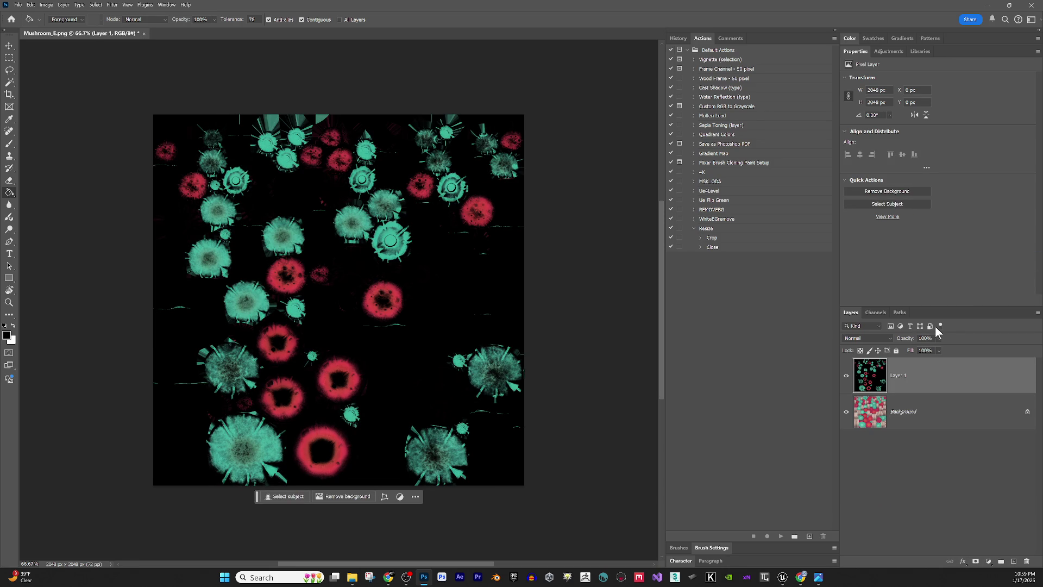
- Raise Layer 1's Levels black input to 132, then duplicate it as Layer 1 copy
key("ctrl+l")
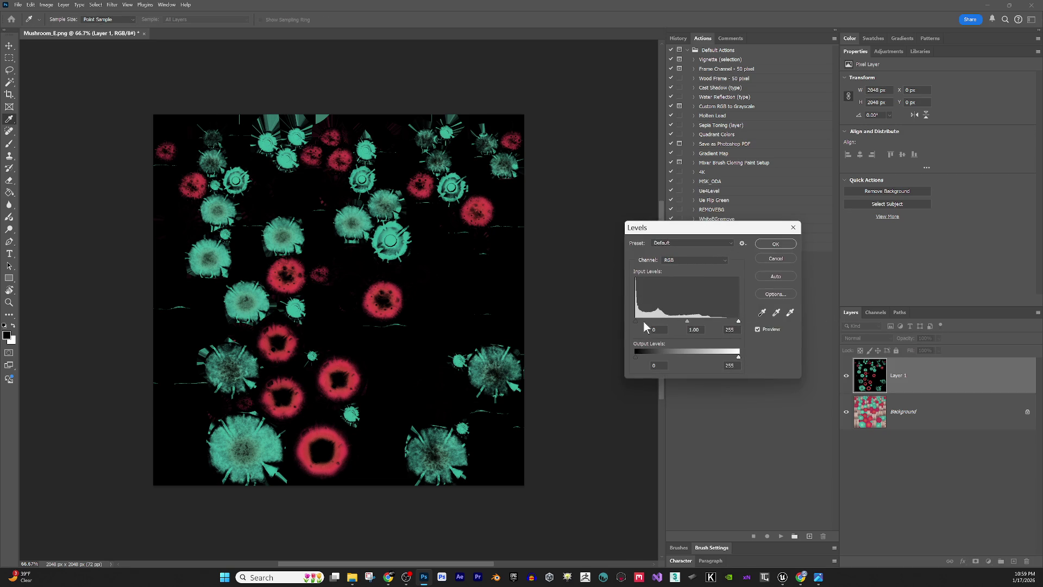
left_click_drag(637, 321, 697, 342)
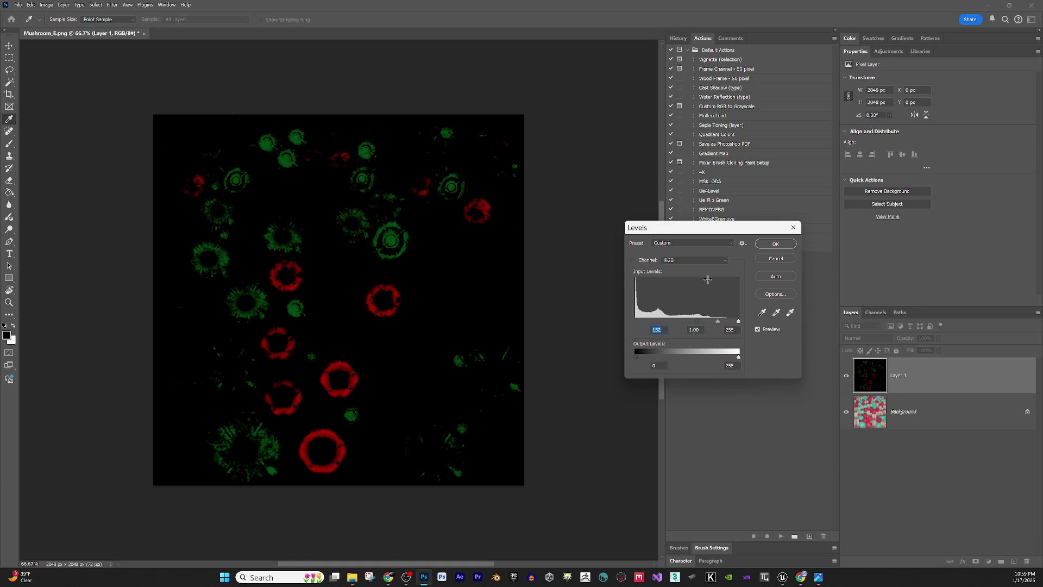
left_click(775, 243)
key("g")
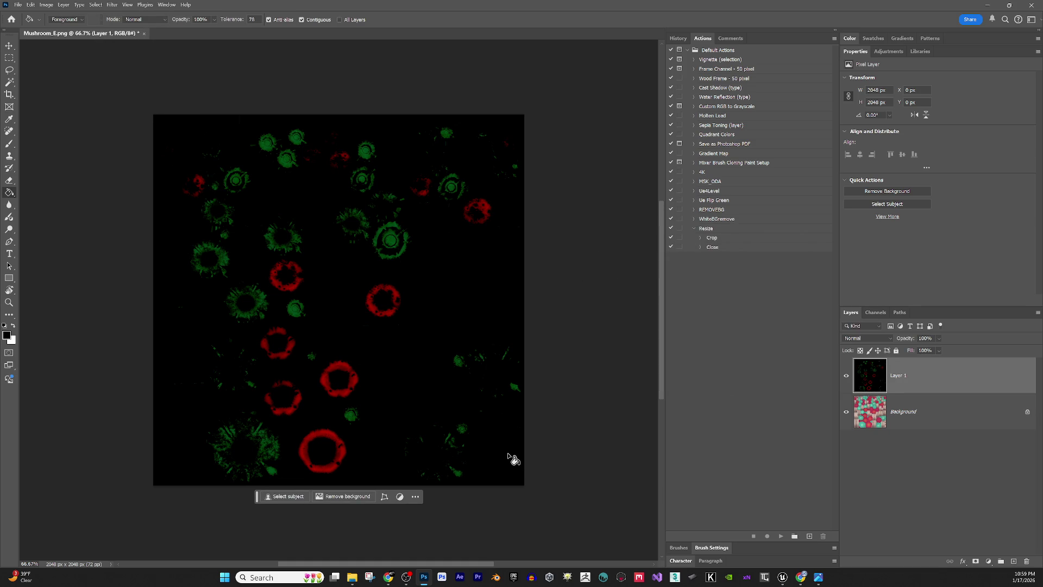
key("ctrl+j")
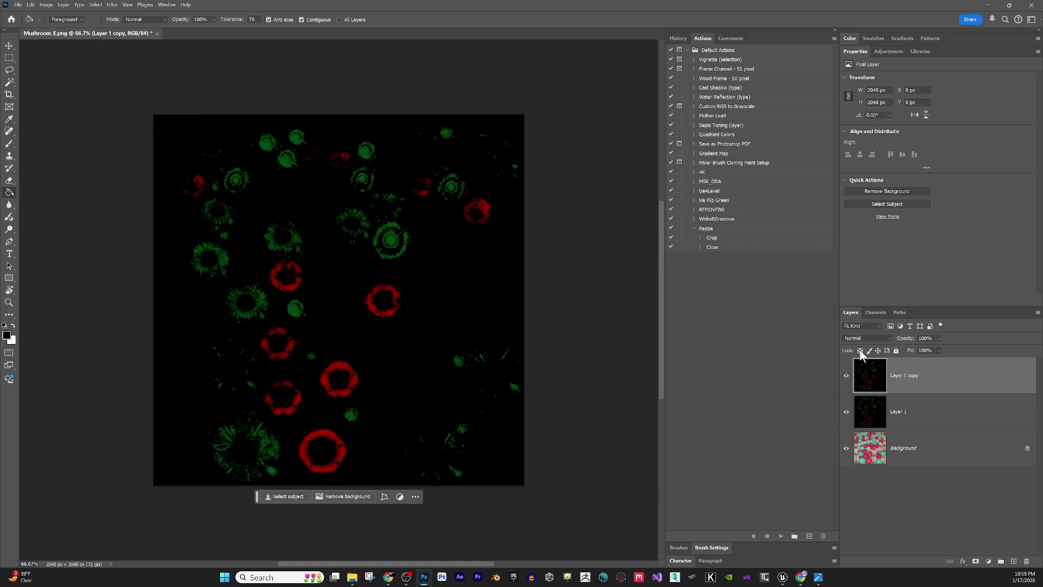
- Set Layer 1 copy to Screen, duplicate it twice, then flatten and save the texture
left_click(867, 338)
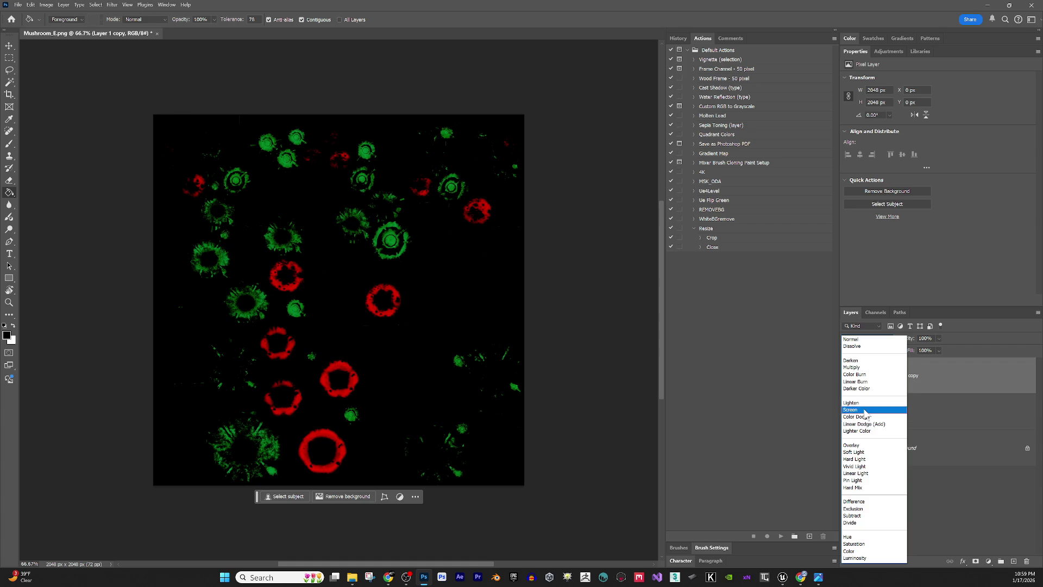
left_click(866, 410)
key("ctrl+j")
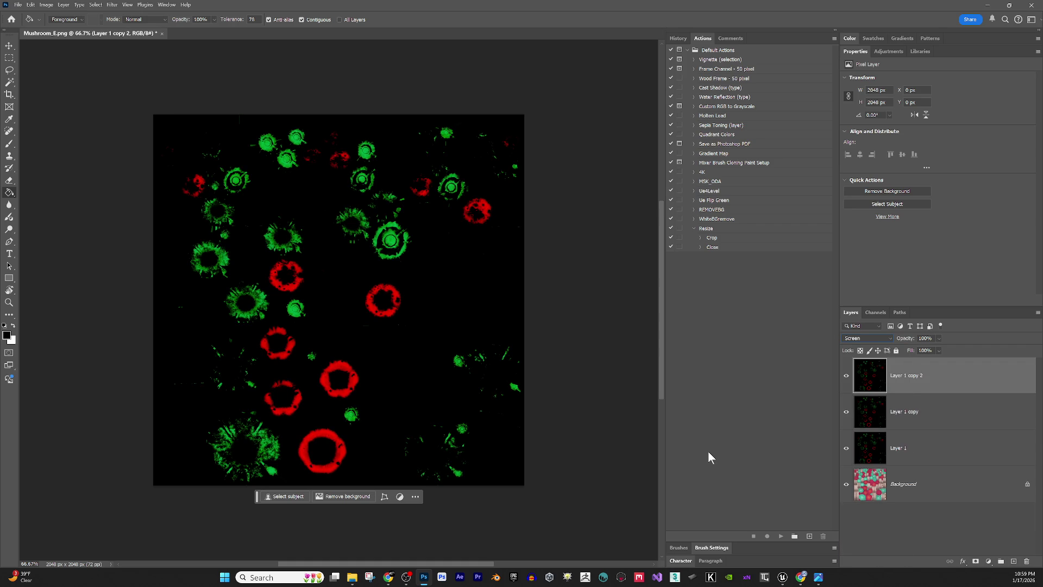
key("ctrl+j")
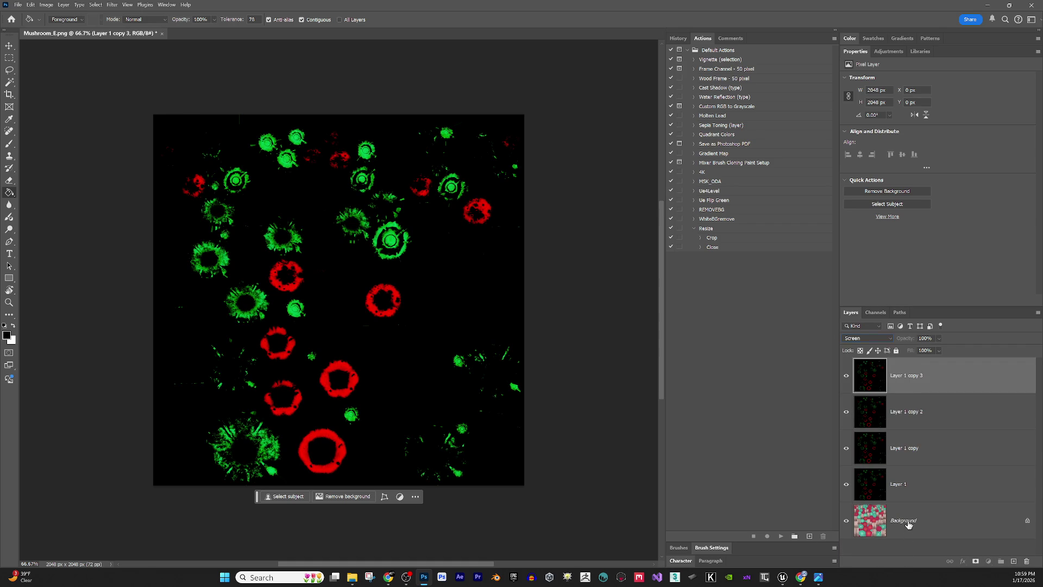
right_click(907, 529)
left_click(934, 478)
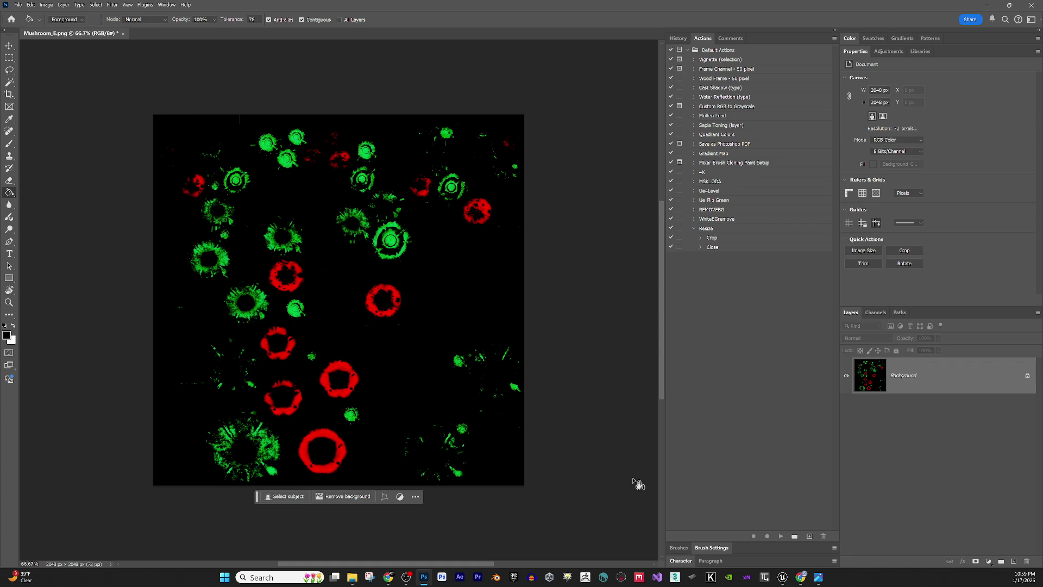
key("ctrl+s")
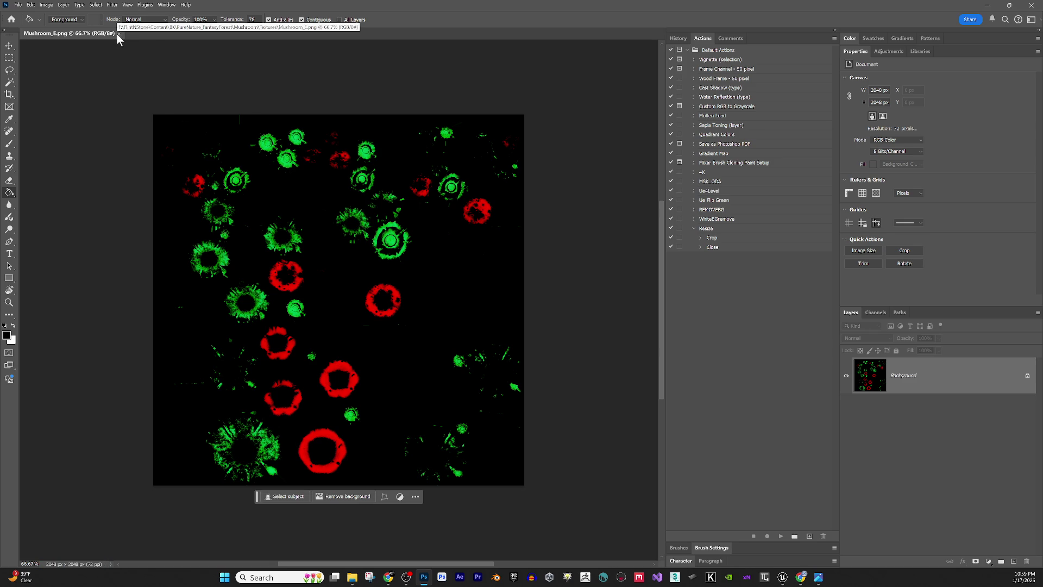
- Revert to the layered version, delete the teal Layer 2 and hide the black Layer 3
key("F2")
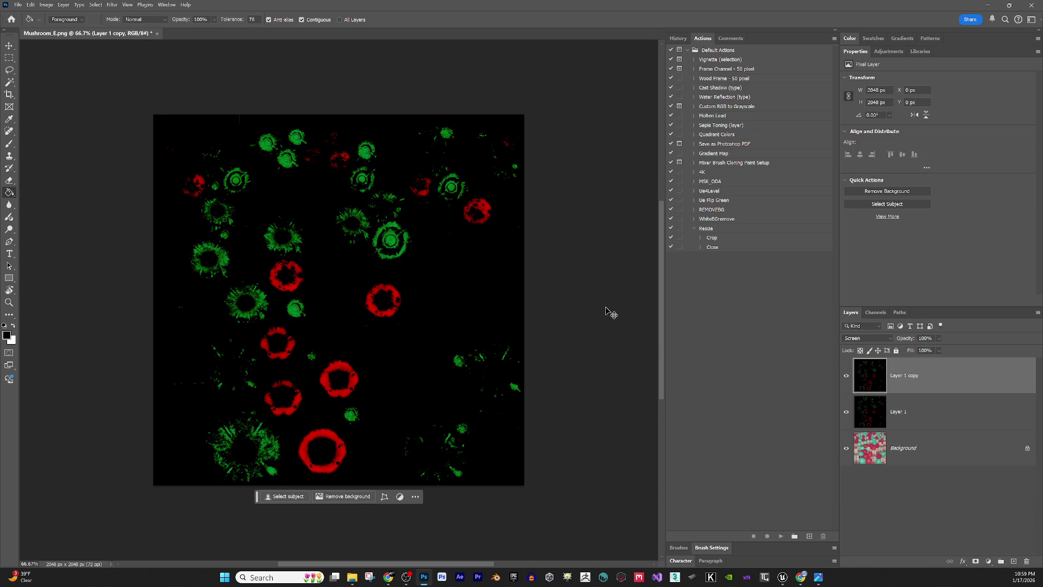
key("Delete")
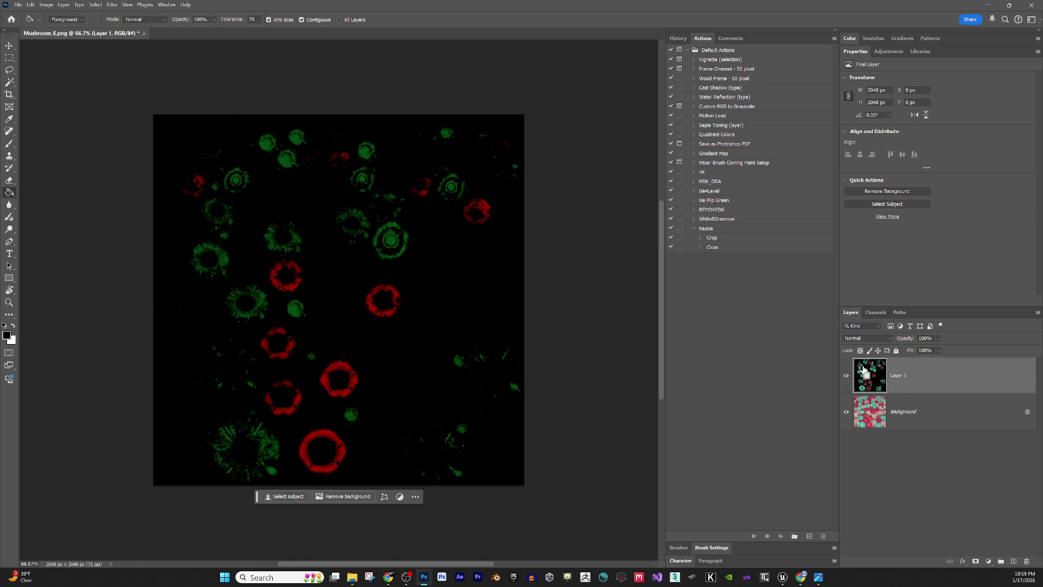
left_click_drag(864, 371, 880, 402)
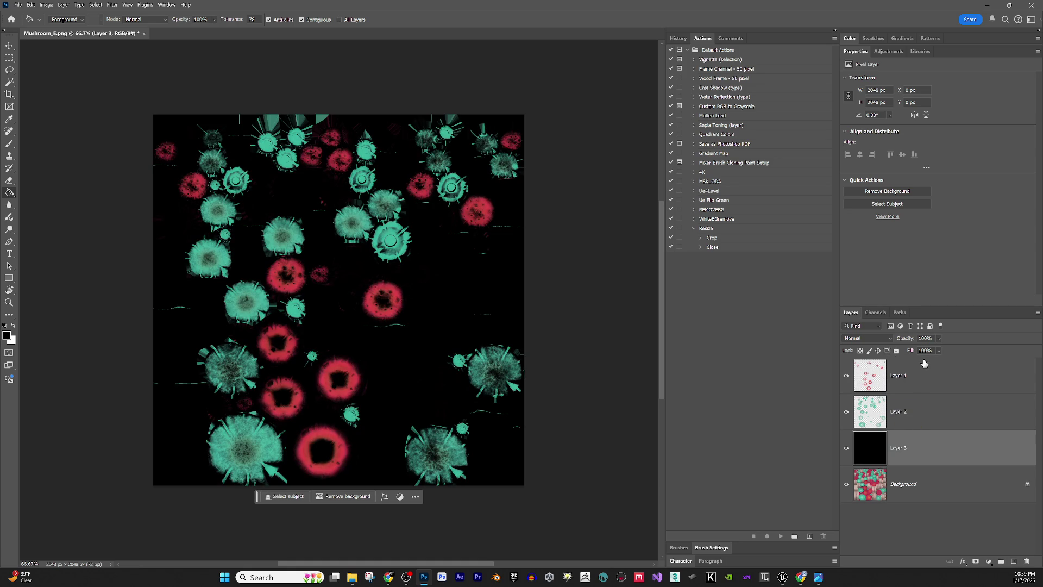
left_click(923, 387)
left_click(918, 416)
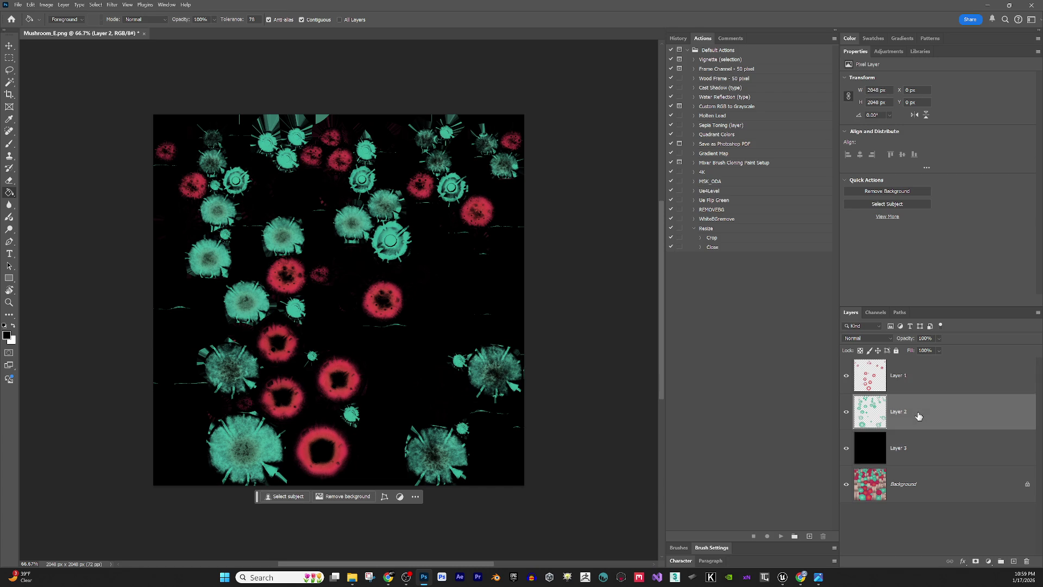
key("Delete")
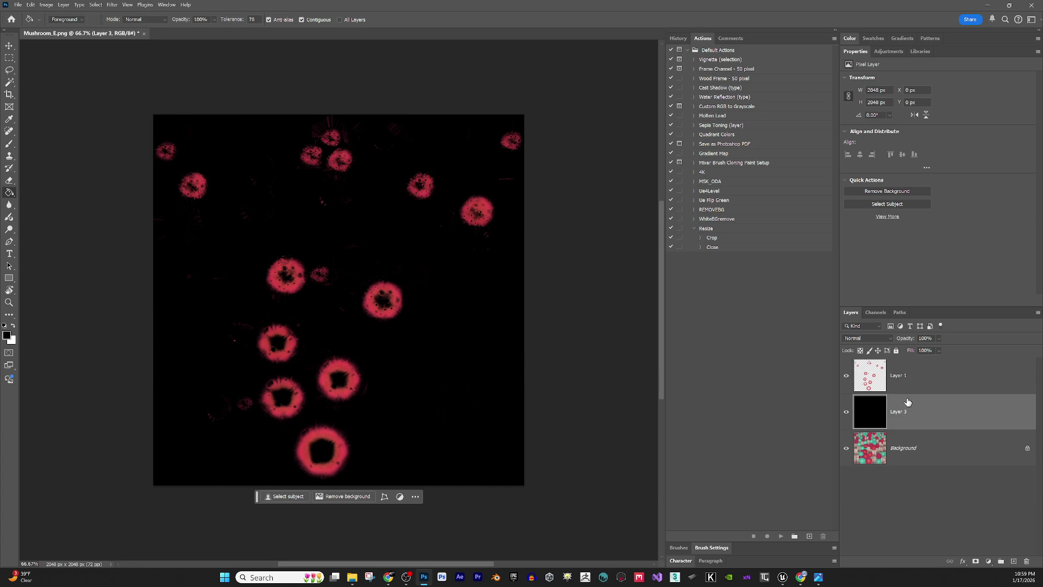
left_click(846, 412)
left_click(912, 448)
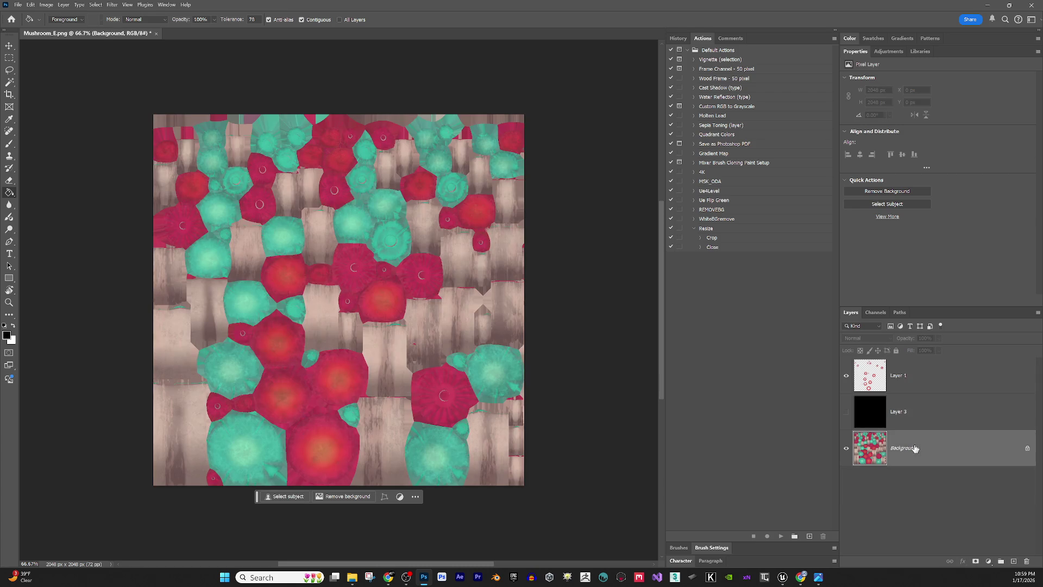
- Select the teal mushroom colour with low-fuzziness Color Range, copy it to Layer 4, and place Layer 4 above Layer 3
left_click(95, 4)
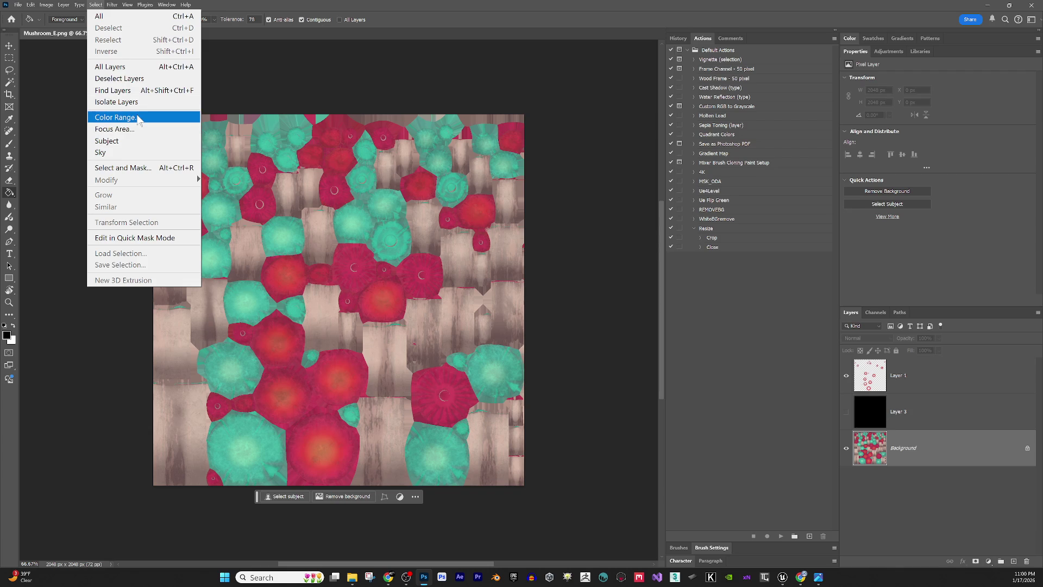
left_click(114, 117)
left_click(245, 357)
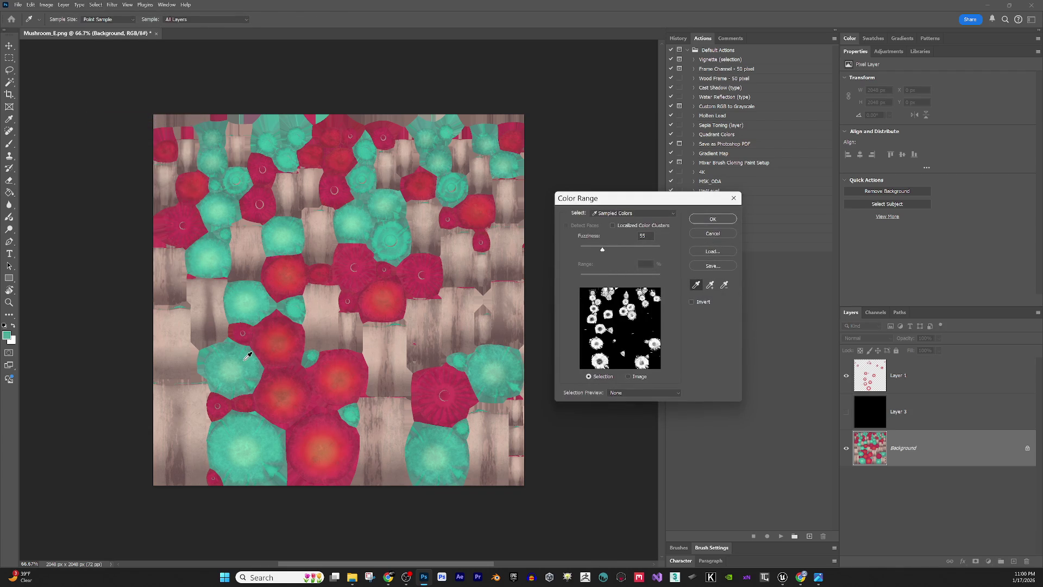
left_click_drag(621, 250, 586, 251)
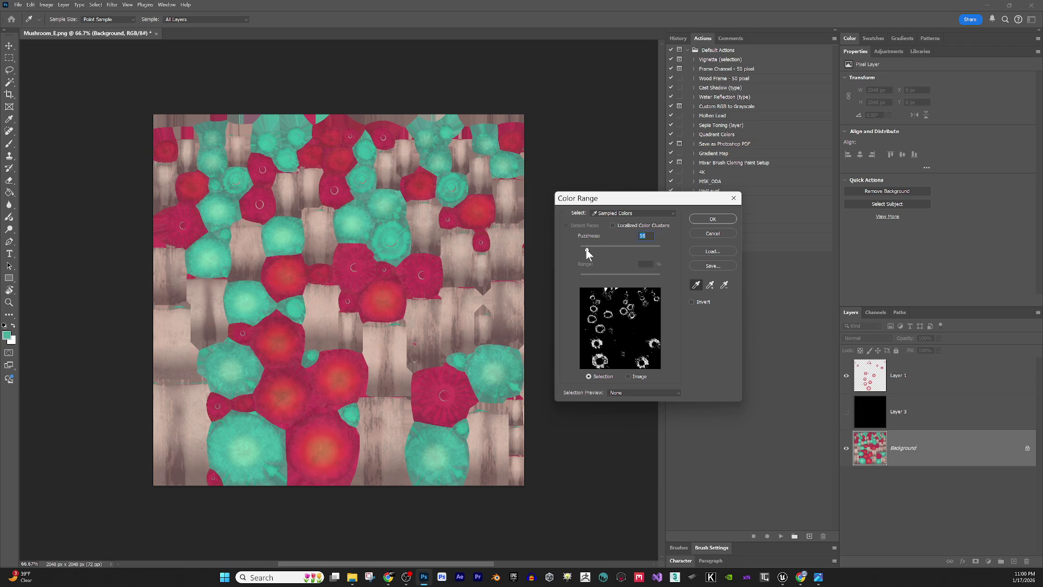
left_click(702, 220)
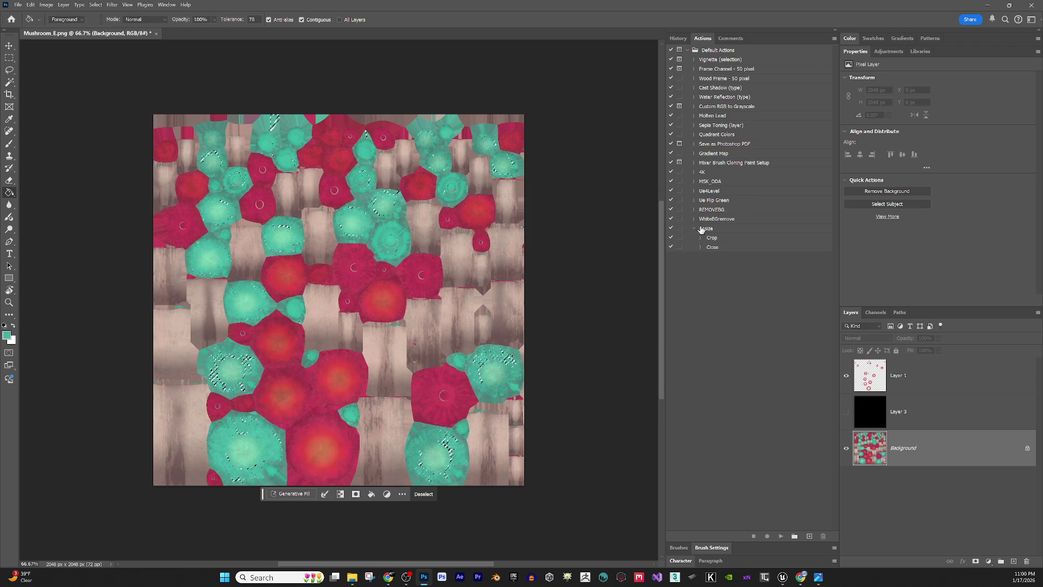
key("ctrl+j")
left_click_drag(925, 450, 924, 397)
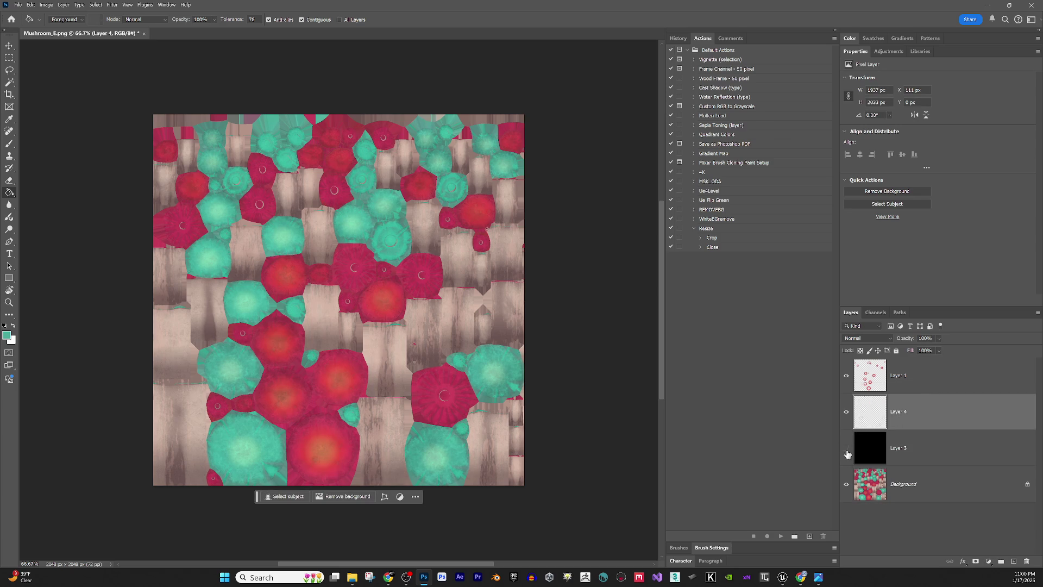
- Show black Layer 3 and duplicate Layer 4 repeatedly to brighten the teal rings
left_click(847, 448)
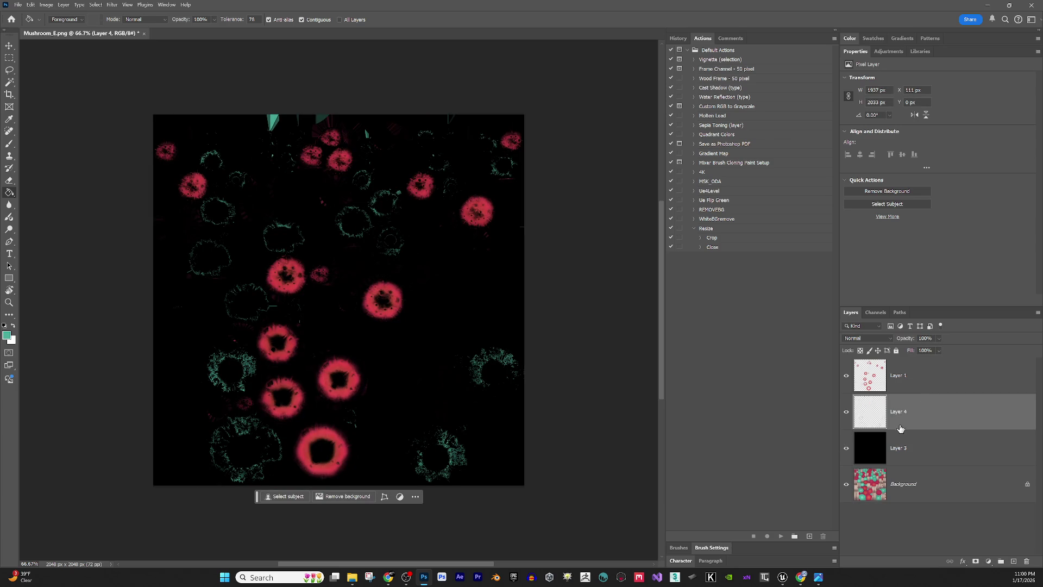
key("ctrl+j")
key("ctrl+j")
key("ctrl+j")
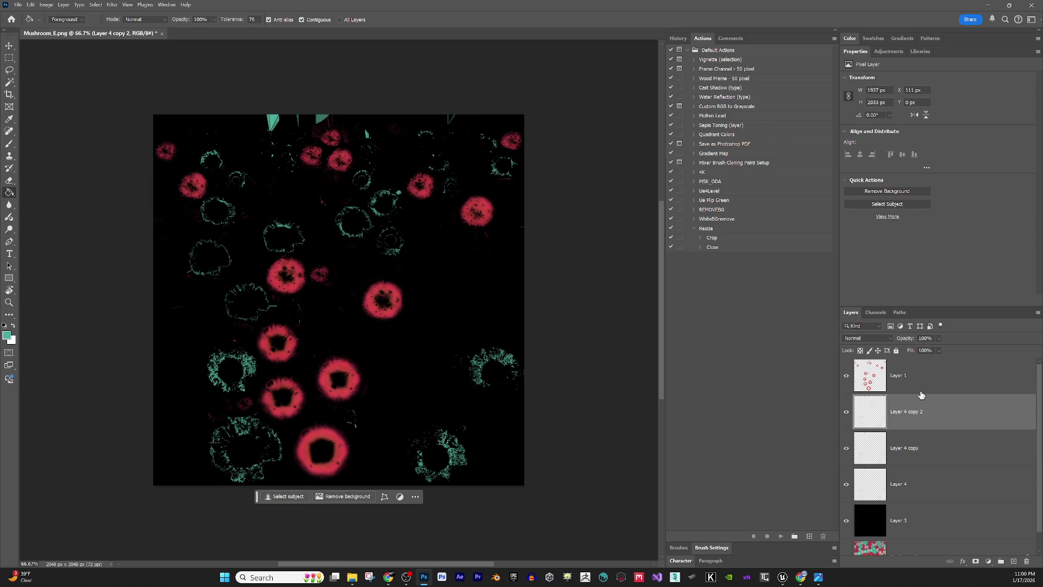
key("ctrl+j")
scroll(921, 424, "down", 5)
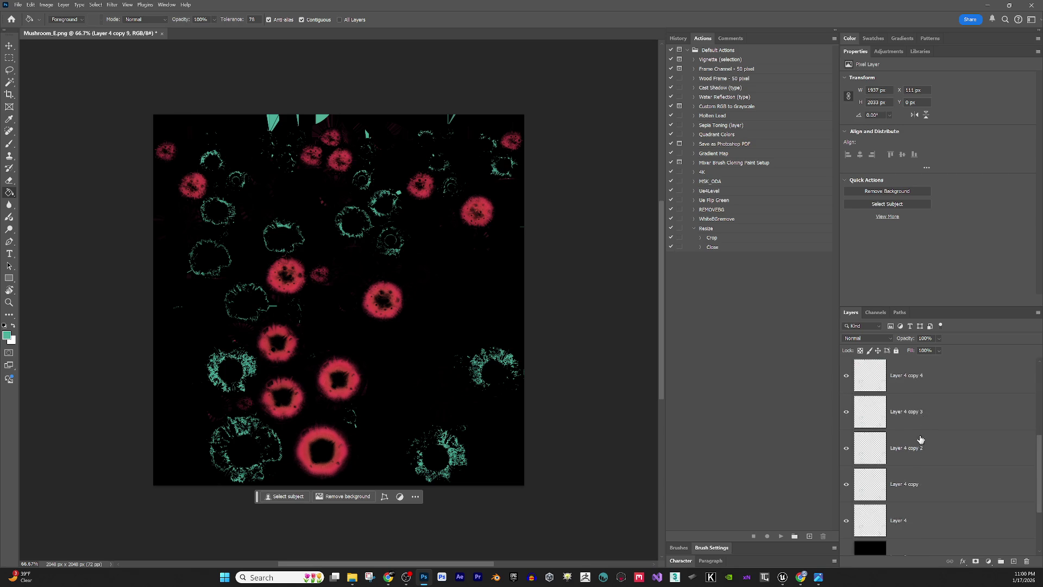
- Merge Layer 4 and its copies into Layer 4 copy 9, hide Layer 3, and select the Background layer
left_click(914, 471)
scroll(913, 459, "up", 10)
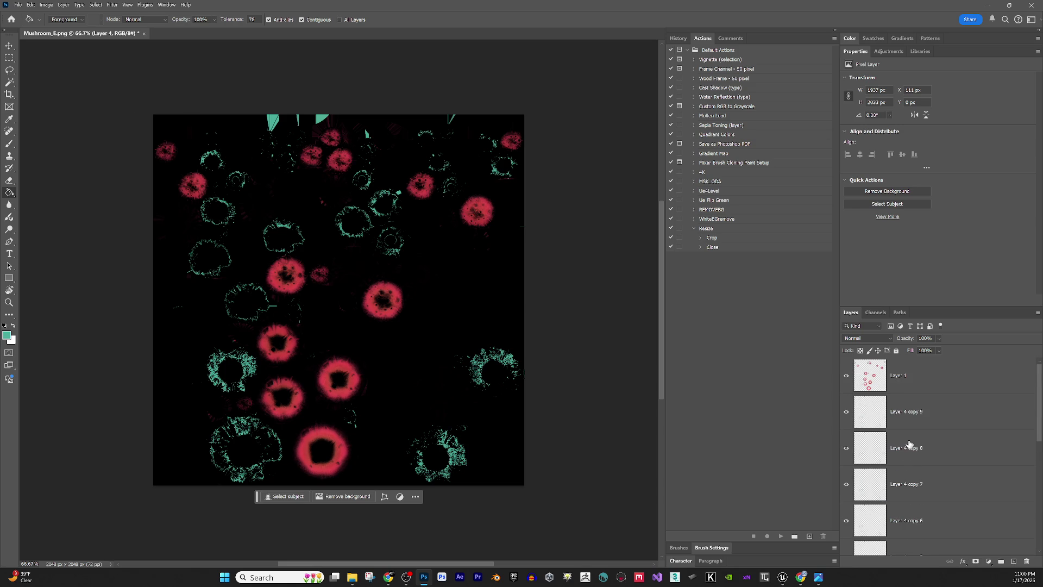
left_click(932, 416, "shift")
right_click(931, 416)
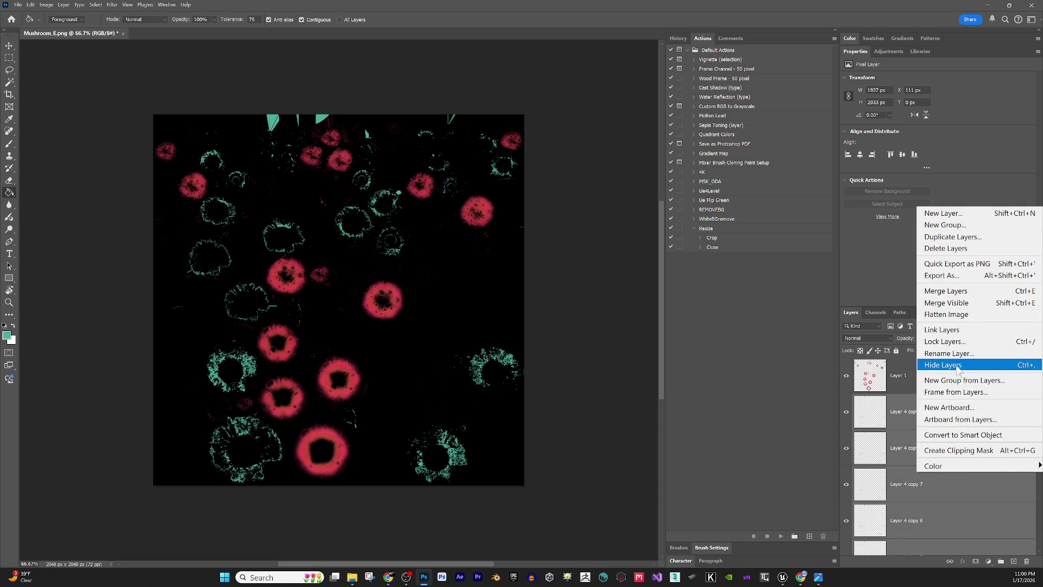
left_click(951, 293)
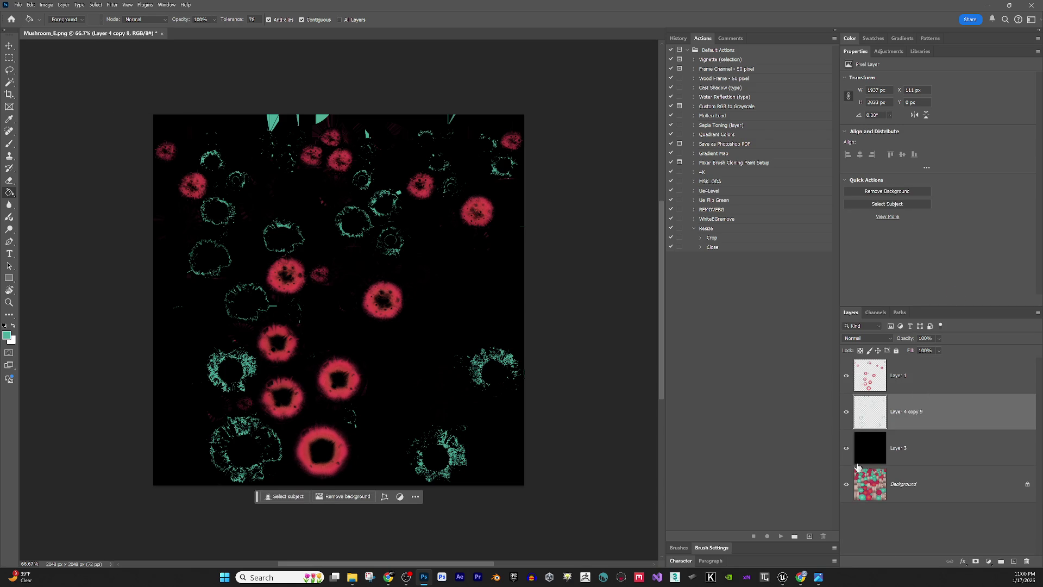
left_click(847, 449)
left_click(902, 494)
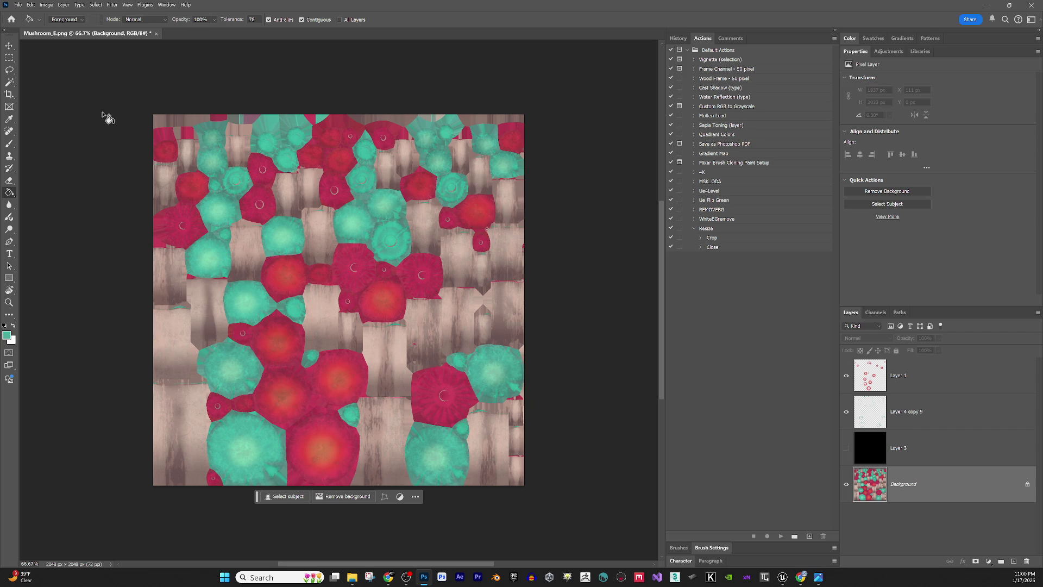
left_click(47, 5)
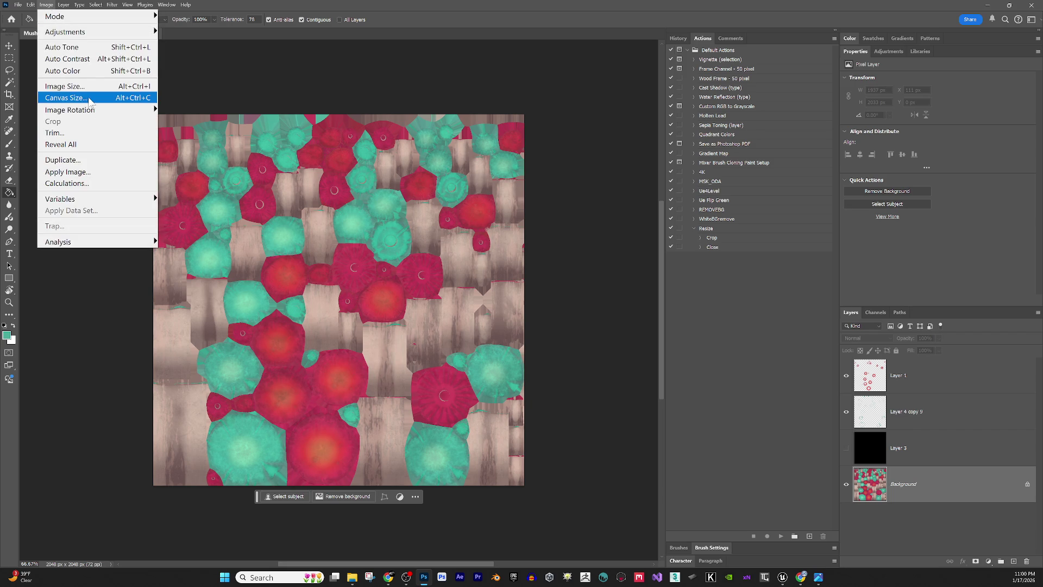
- Copy a higher-fuzziness teal Color Range selection to a new Layer 4 placed above Layer 3
mouse_move(95, 4)
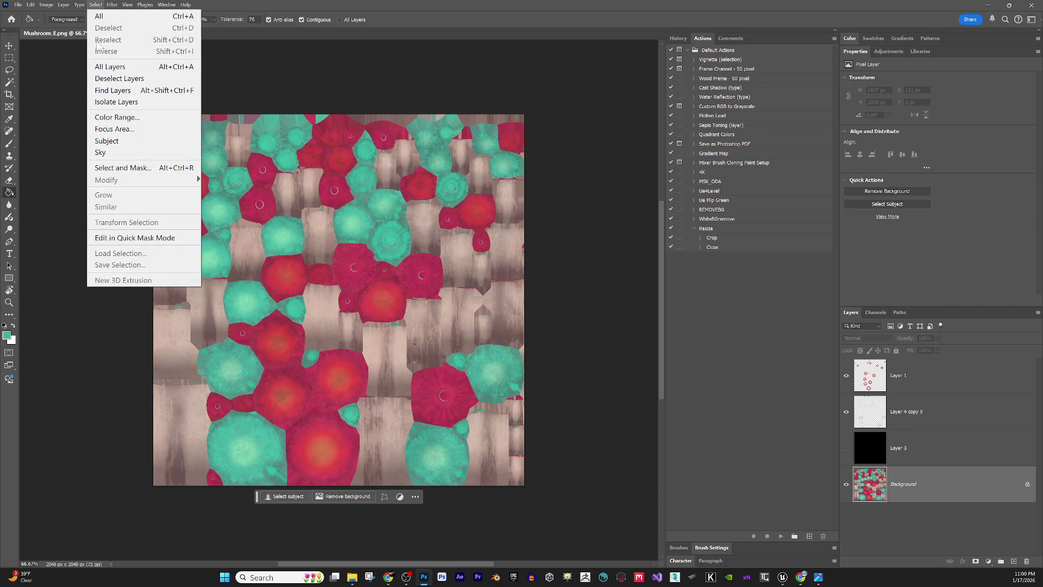
left_click(123, 118)
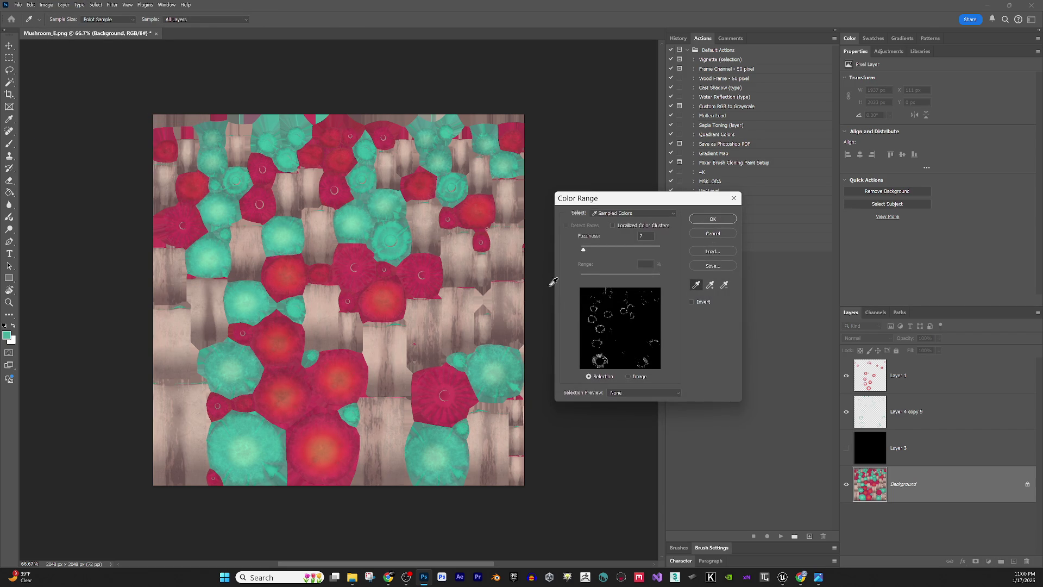
left_click_drag(585, 251, 585, 248)
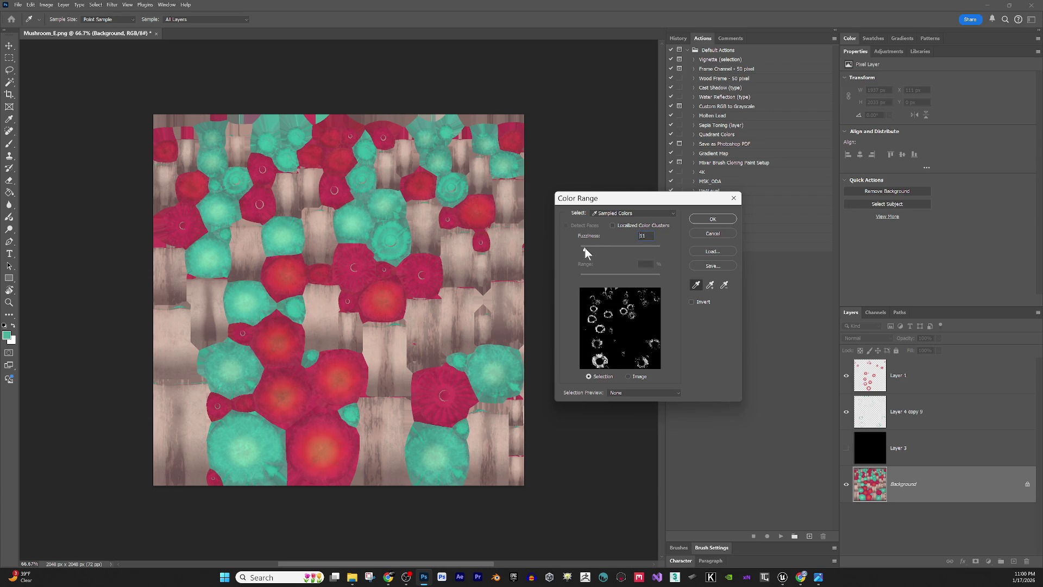
left_click(720, 218)
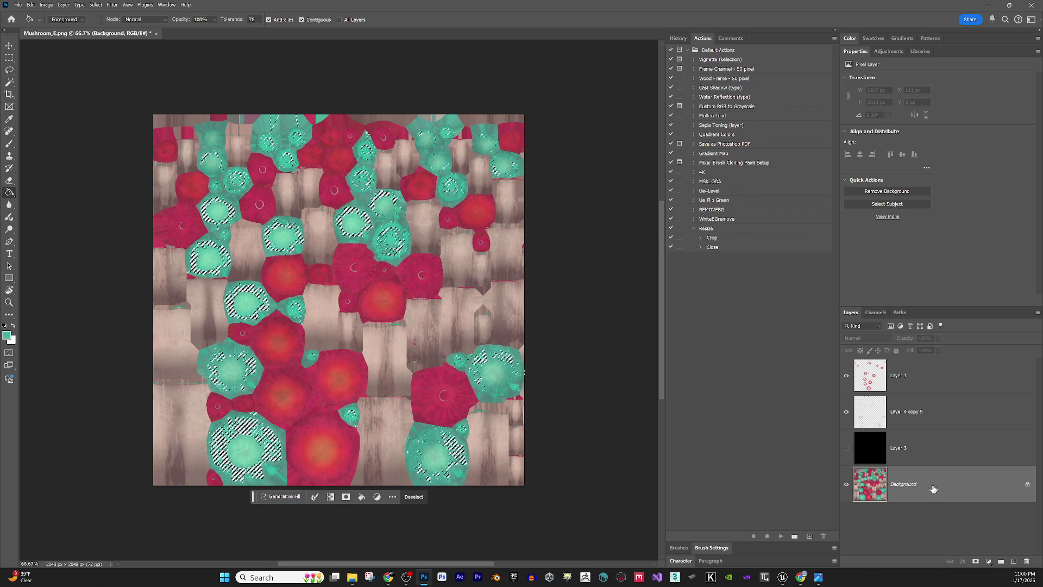
key("ctrl+j")
left_click_drag(931, 483, 922, 426)
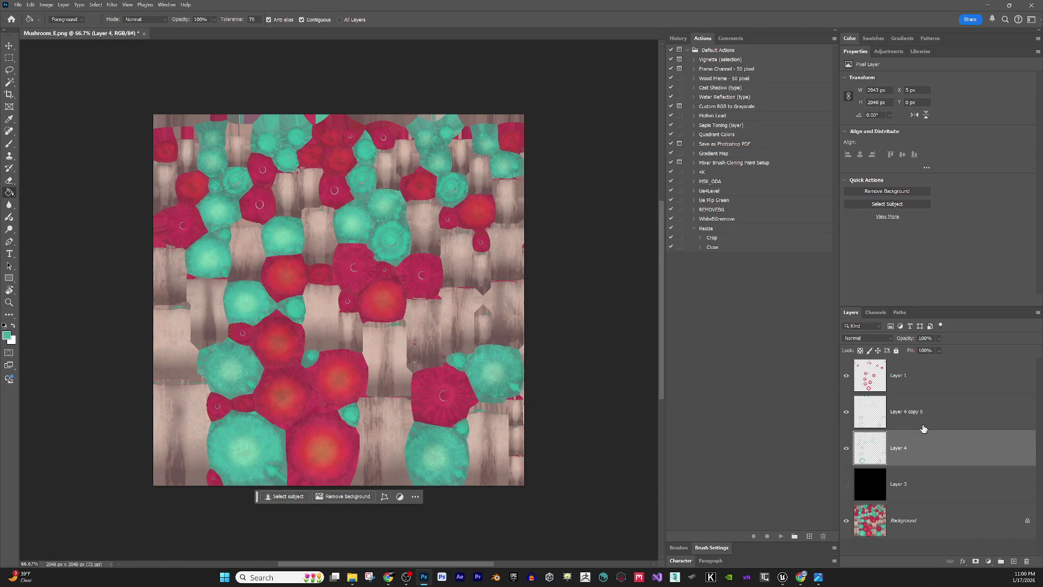
- Show black Layer 3 and select the glow layers down through Layer 3
left_click(846, 484)
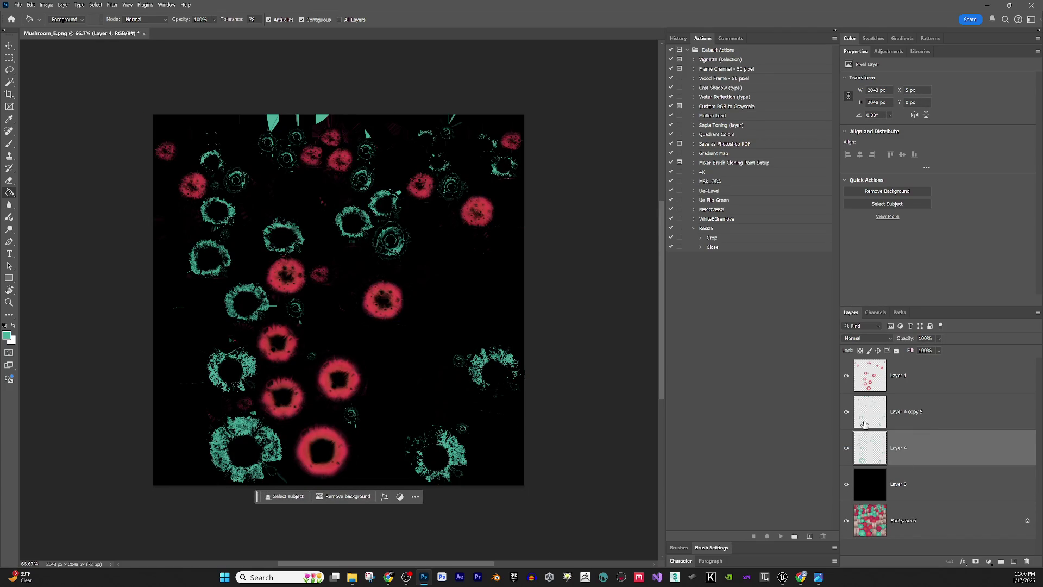
left_click(915, 491)
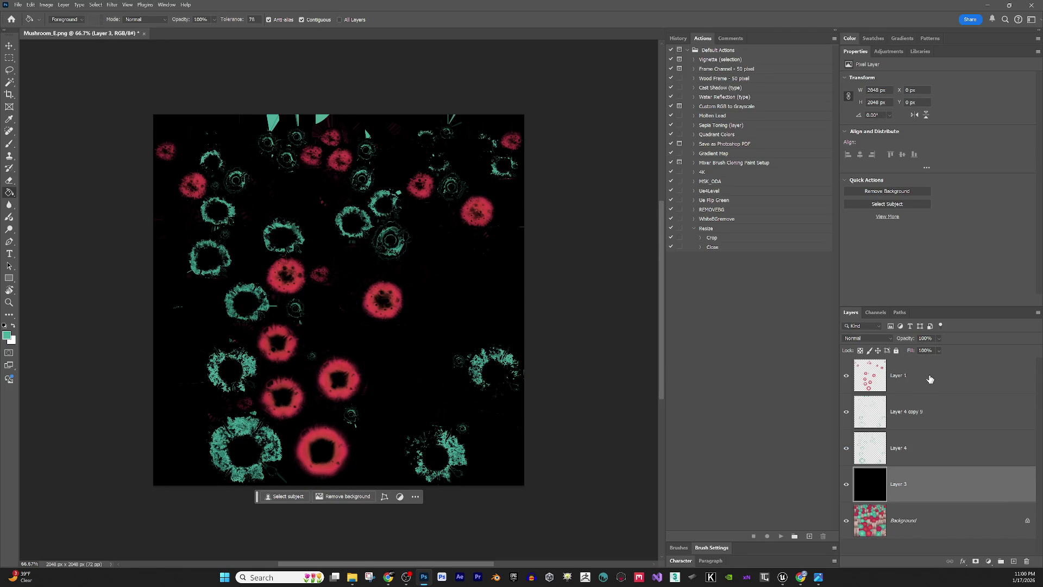
left_click(930, 375, "shift")
right_click(930, 372)
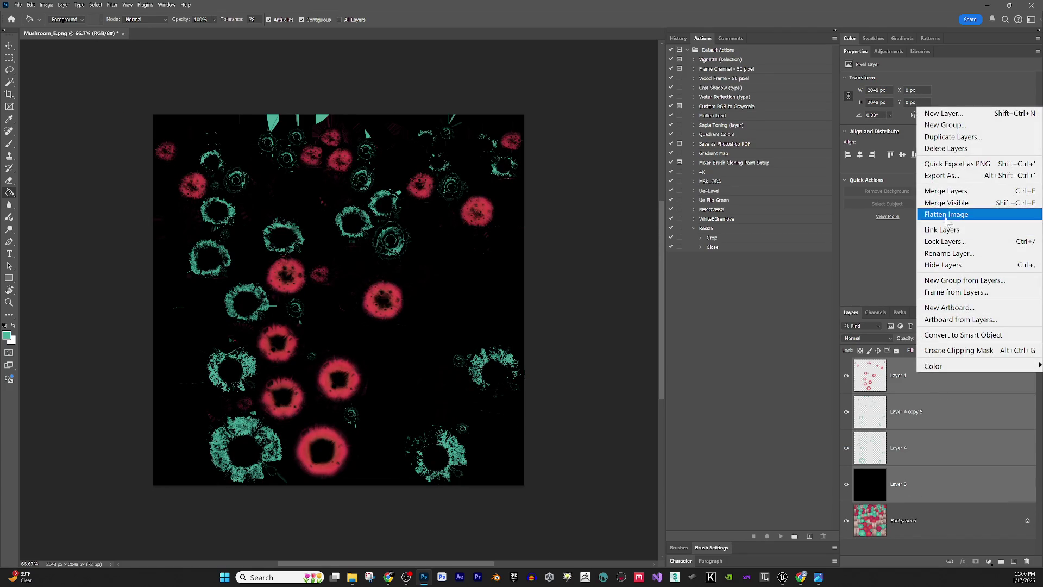
- Merge the selected glow layers into Layer 1 and delete the Background layer
left_click(948, 191)
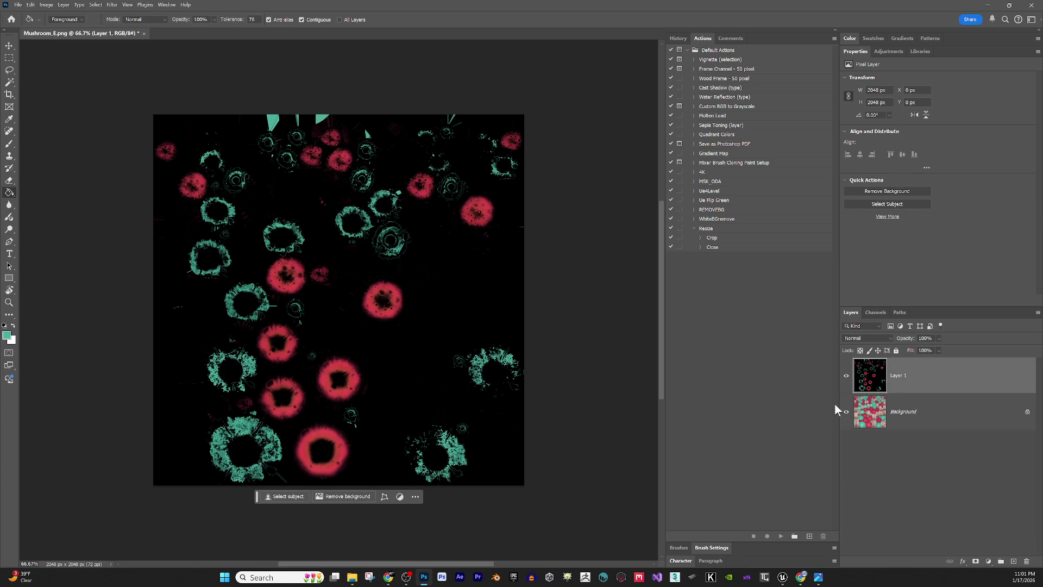
mouse_move(942, 422)
left_mouse_down()
mouse_move(1005, 549)
mouse_move(1026, 561)
left_mouse_up()
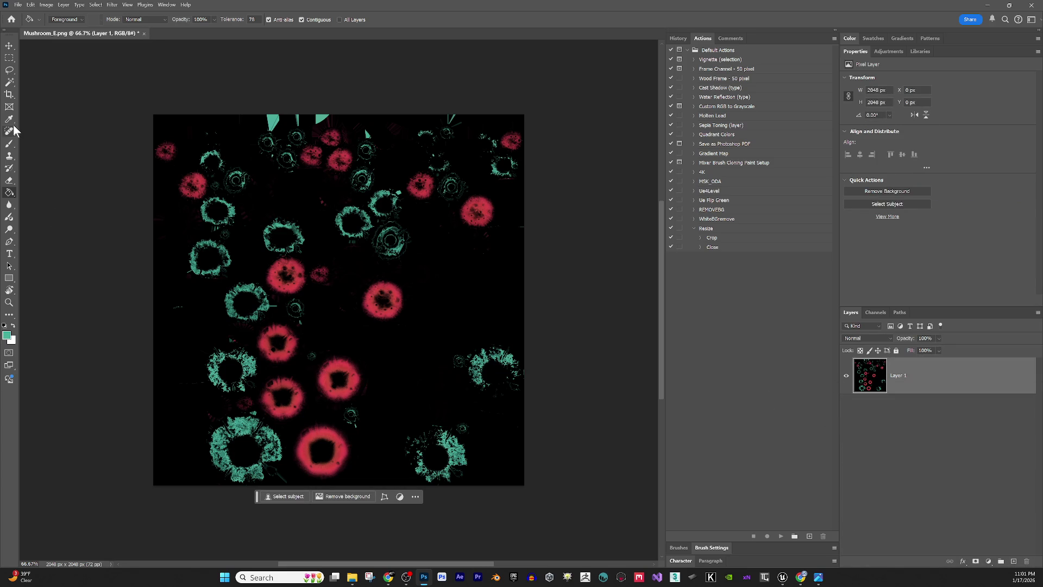
- Set up a larger black soft round brush and zoom the emissive map to 200%
key("b")
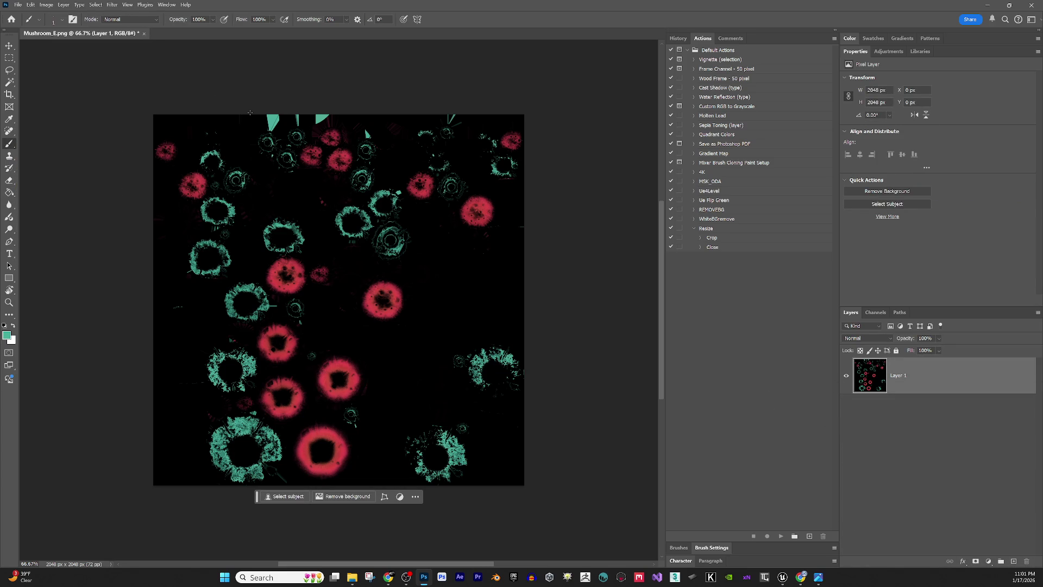
left_click(241, 133, "alt")
key("bracketright")
key("bracketright")
key("bracketright")
key("ctrl+plus")
key("ctrl+plus")
scroll(346, 198, "up", 10)
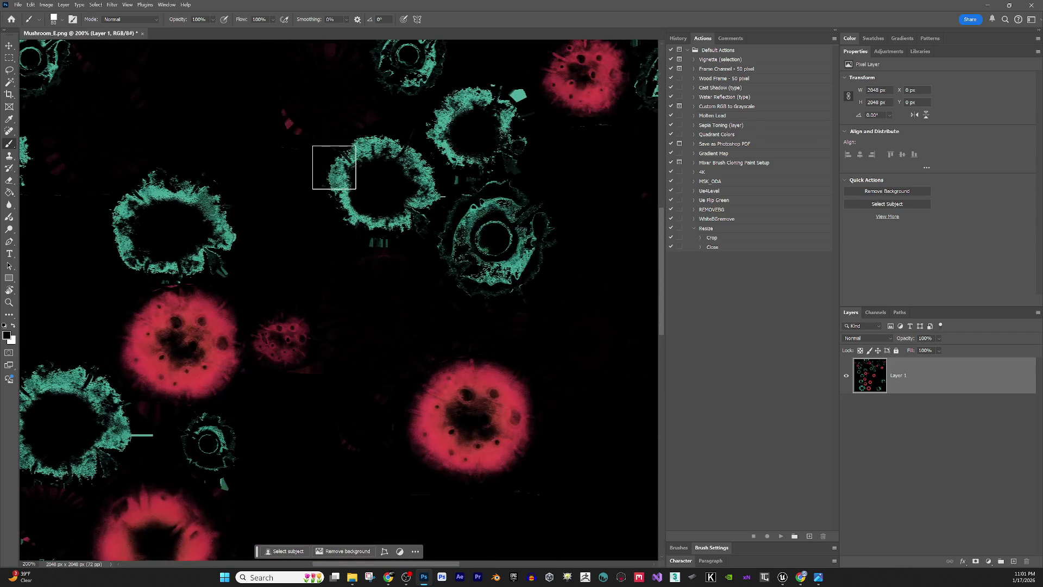
scroll(330, 161, "up", 4)
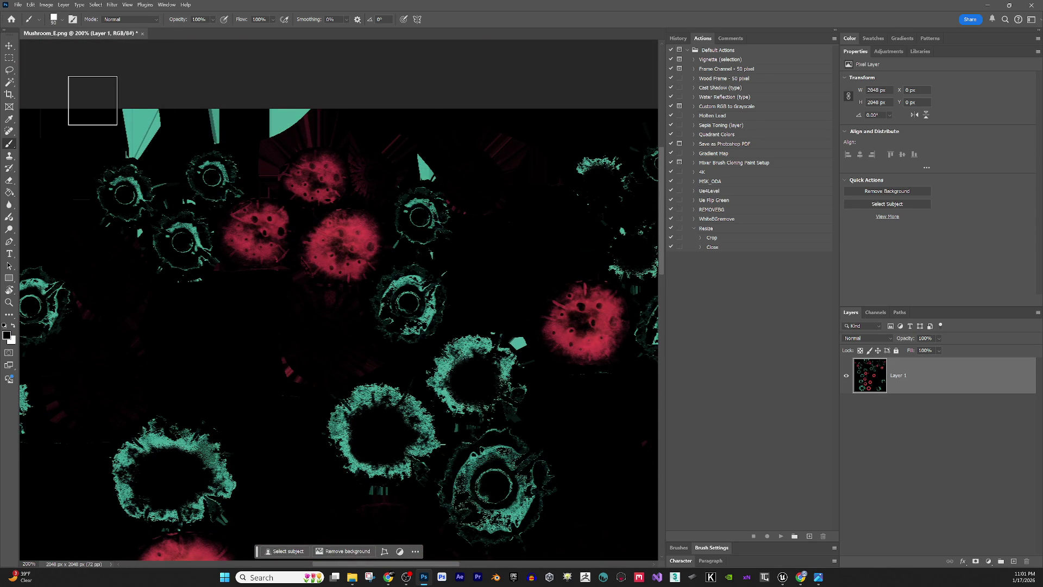
left_click(62, 20)
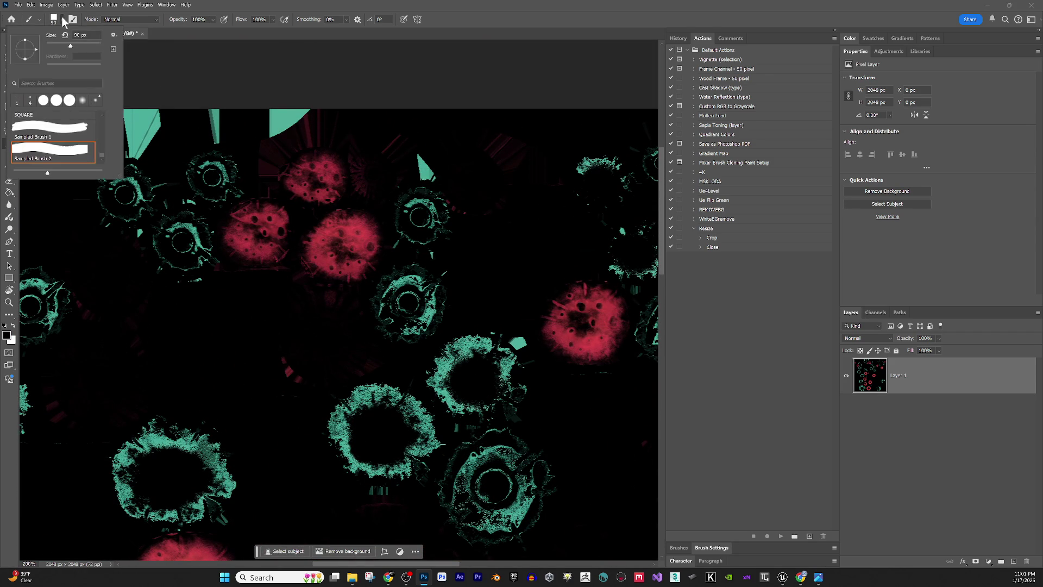
scroll(76, 109, "up", 2)
left_click(82, 100)
- Paint black over a stray teal shape and a teal spike on the map
left_click(217, 76)
mouse_move(161, 100)
left_mouse_down()
mouse_move(135, 107)
mouse_move(140, 136)
mouse_move(217, 109)
mouse_move(242, 112)
mouse_move(284, 89)
mouse_move(268, 107)
mouse_move(222, 112)
left_mouse_up()
left_click_drag(412, 152, 432, 166)
left_click_drag(480, 271, 361, 240)
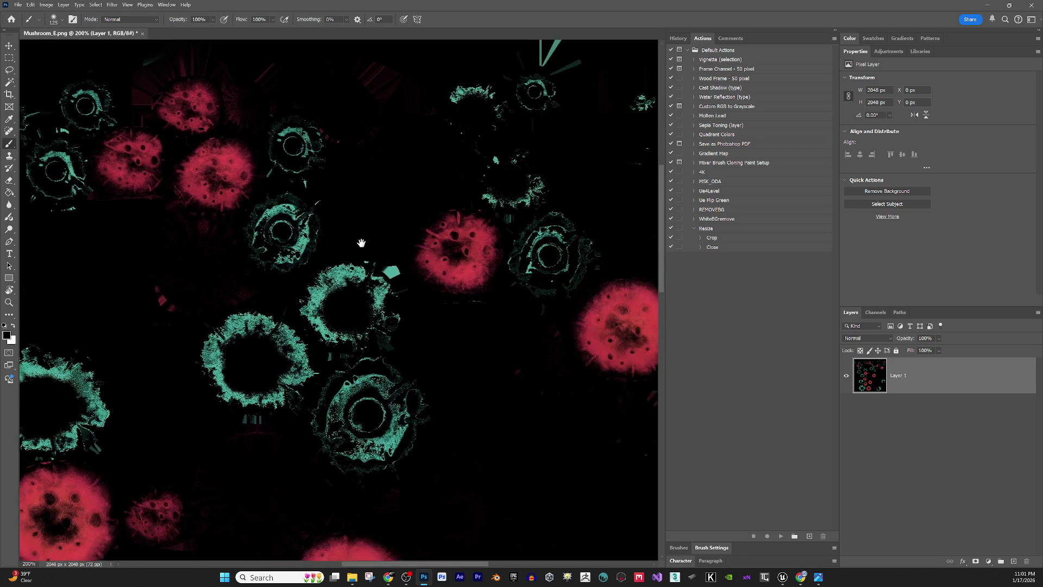
- Shrink the brush, check the remaining areas of the glow map, and save Mushroom_E.png
key("bracketleft")
key("bracketleft")
key("bracketleft")
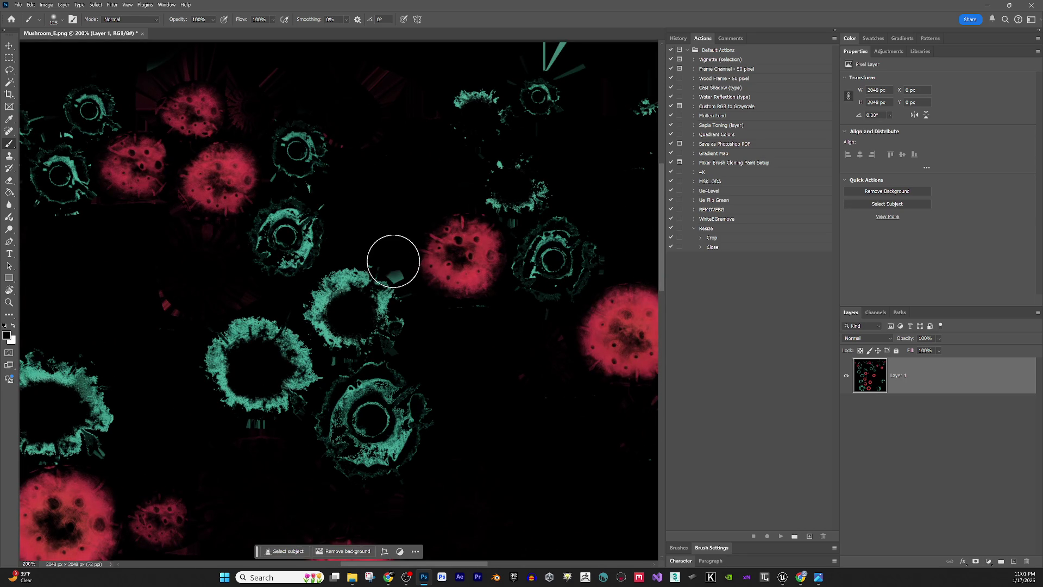
key("bracketleft")
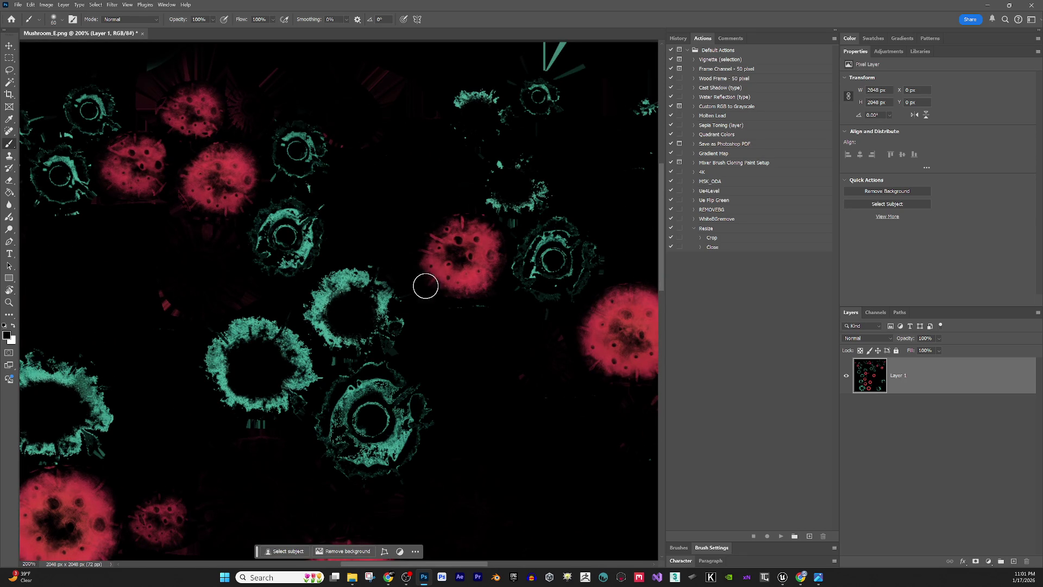
left_click_drag(526, 337, 444, 474)
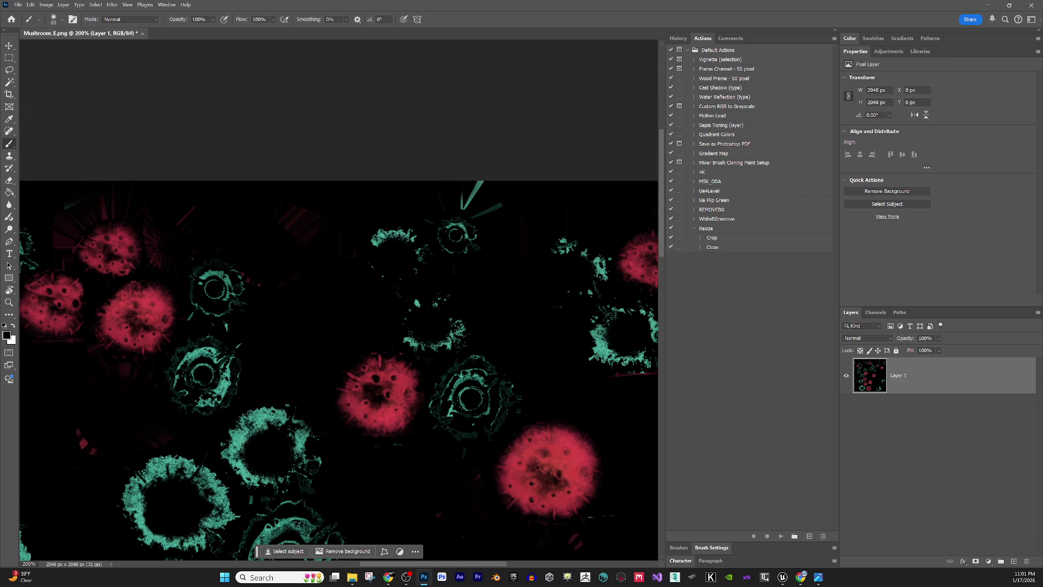
key("alt+Tab")
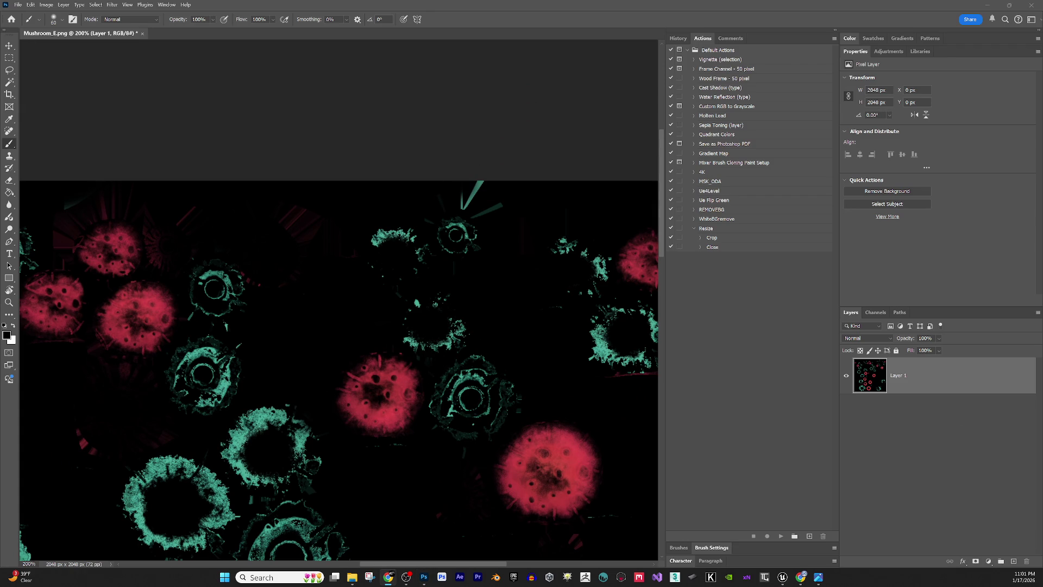
key("alt+Tab")
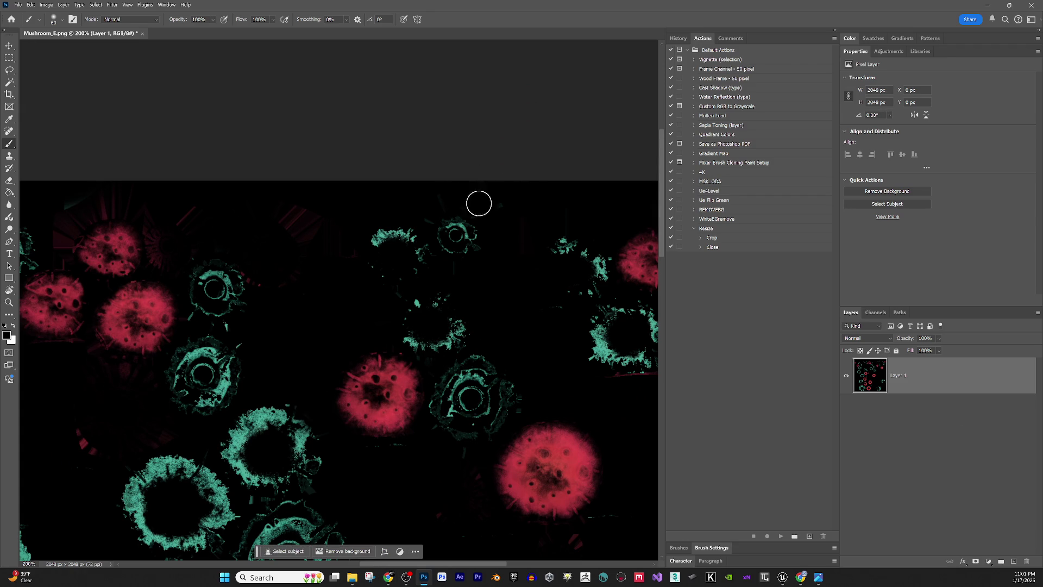
scroll(458, 249, "down", 10)
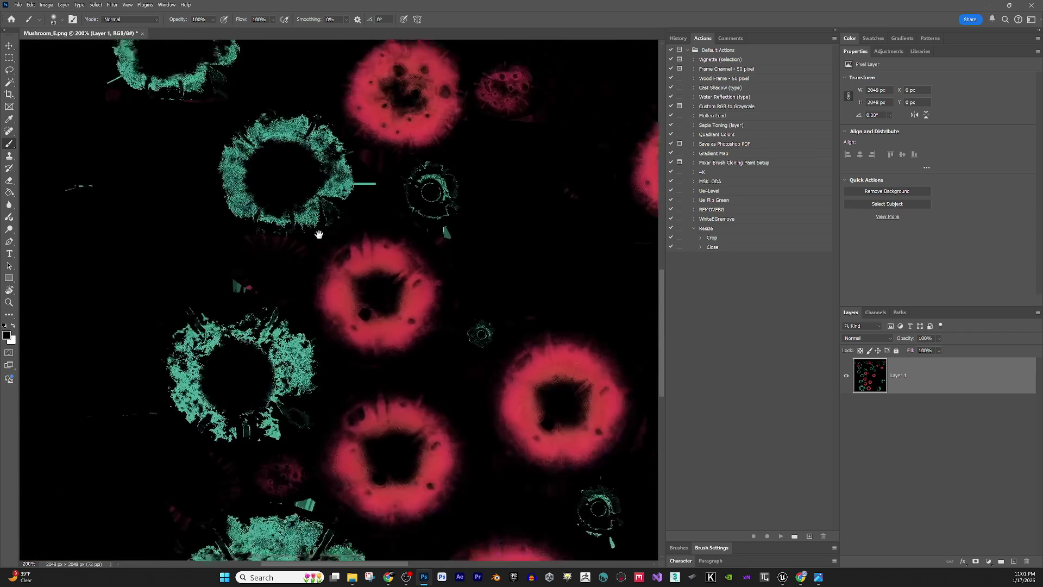
left_click_drag(443, 318, 550, 416)
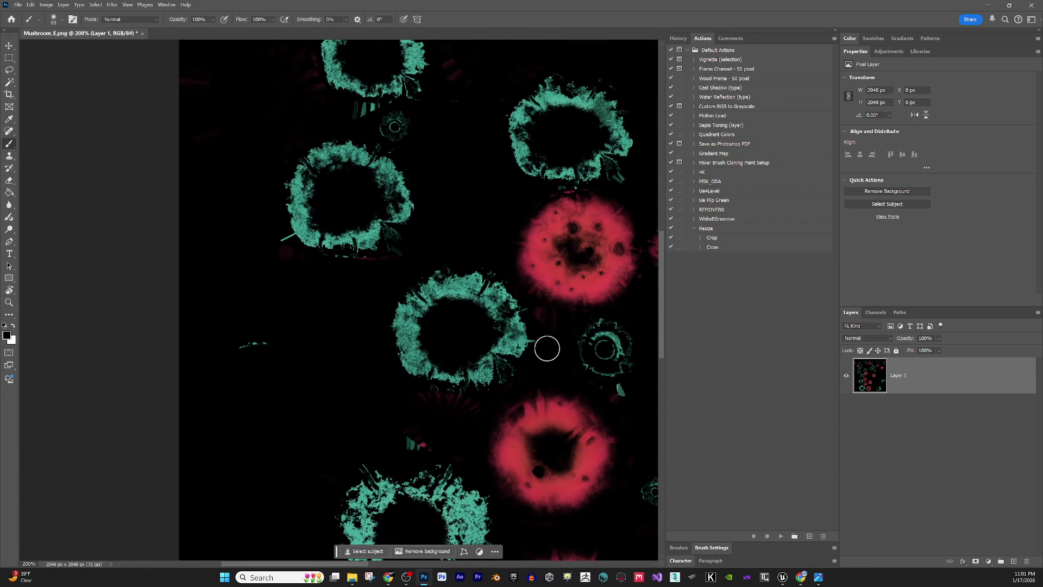
scroll(132, 324, "up", 3)
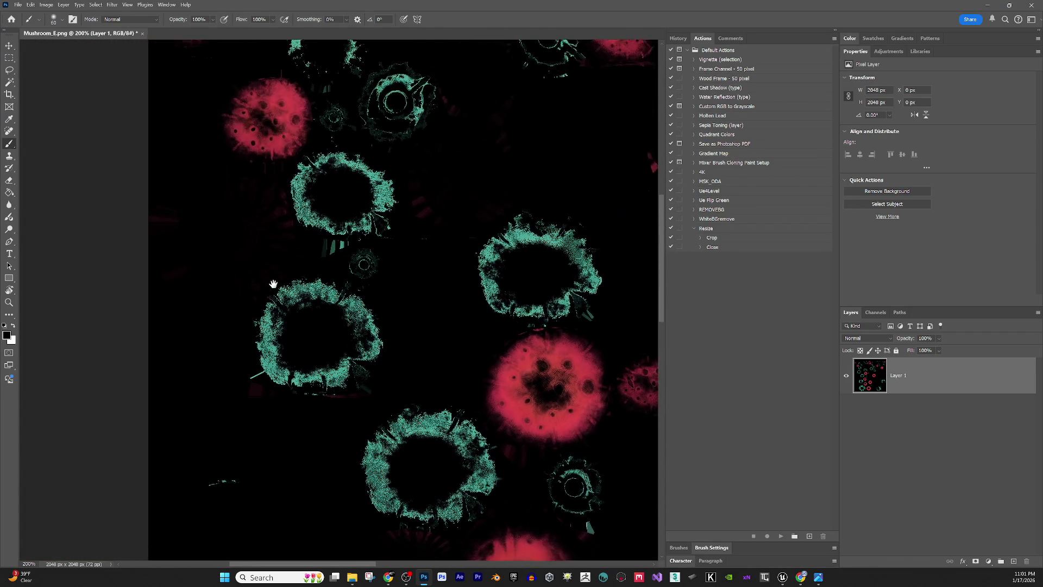
left_click_drag(210, 475, 213, 465)
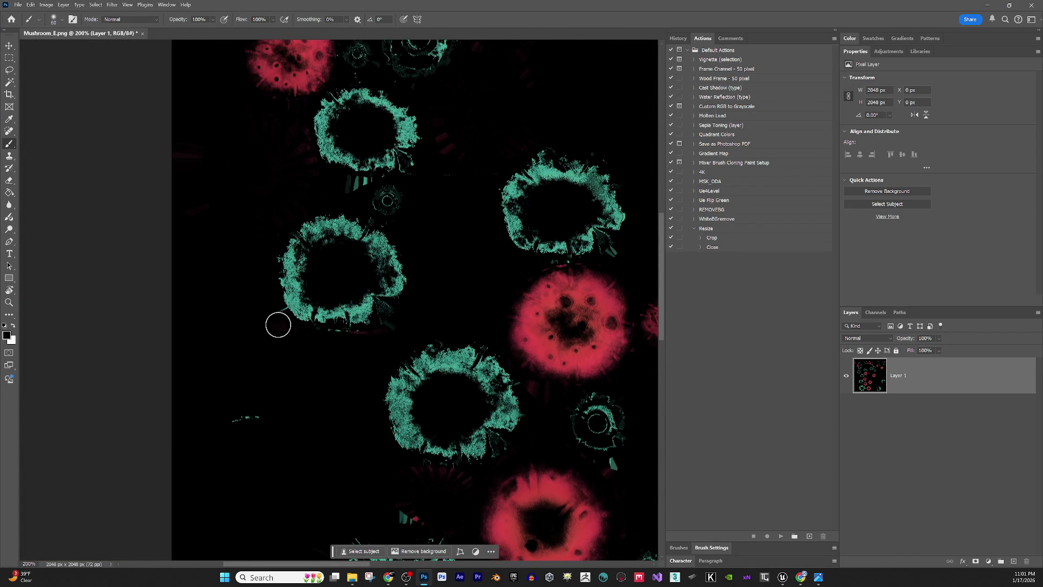
scroll(252, 321, "down", 3)
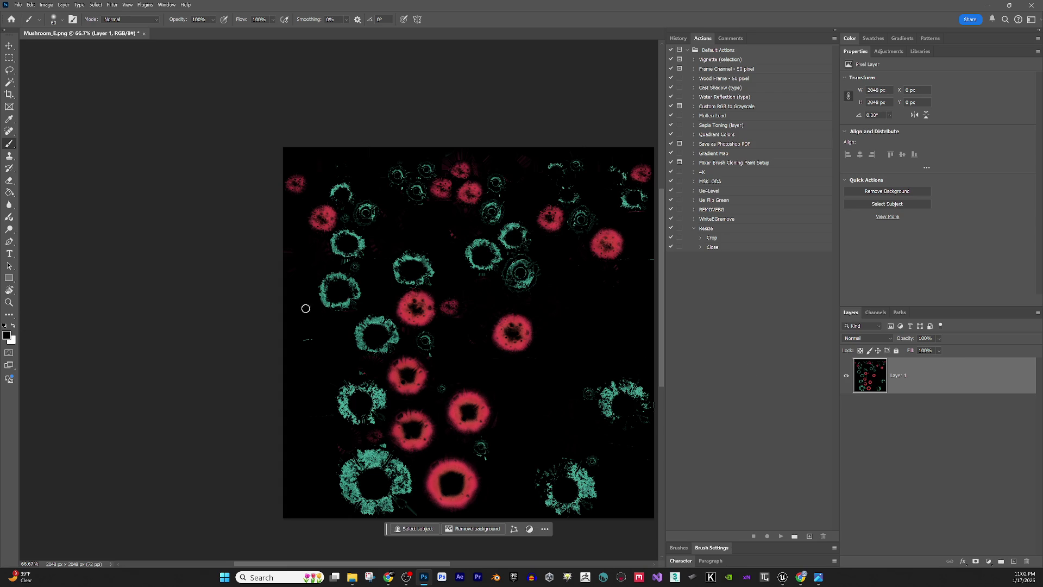
key("ctrl+s")
- Close the Mushroom_E.png document and minimize Photoshop to reveal the textures folder
left_click(140, 33)
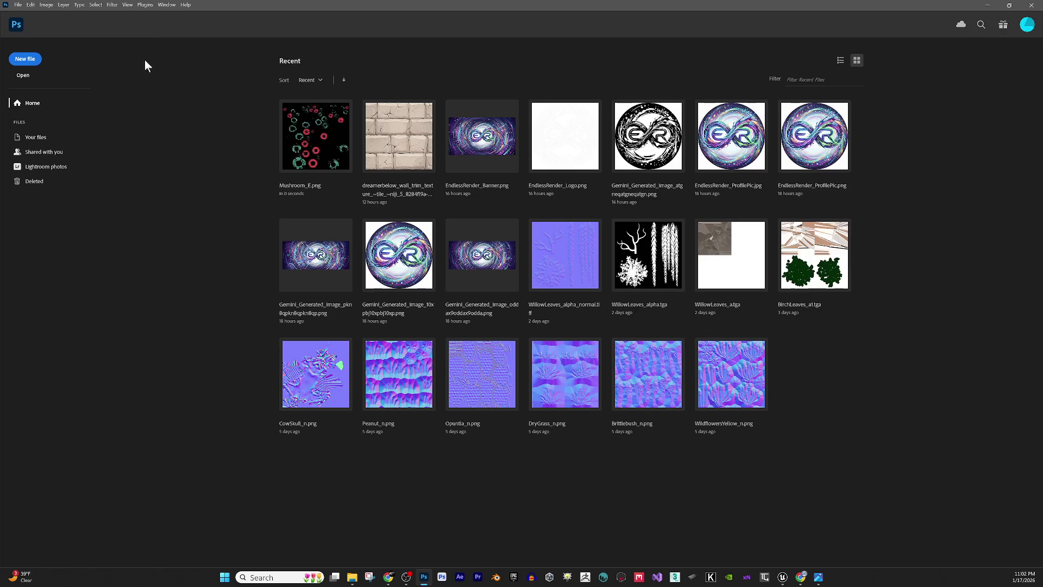
left_click(986, 5)
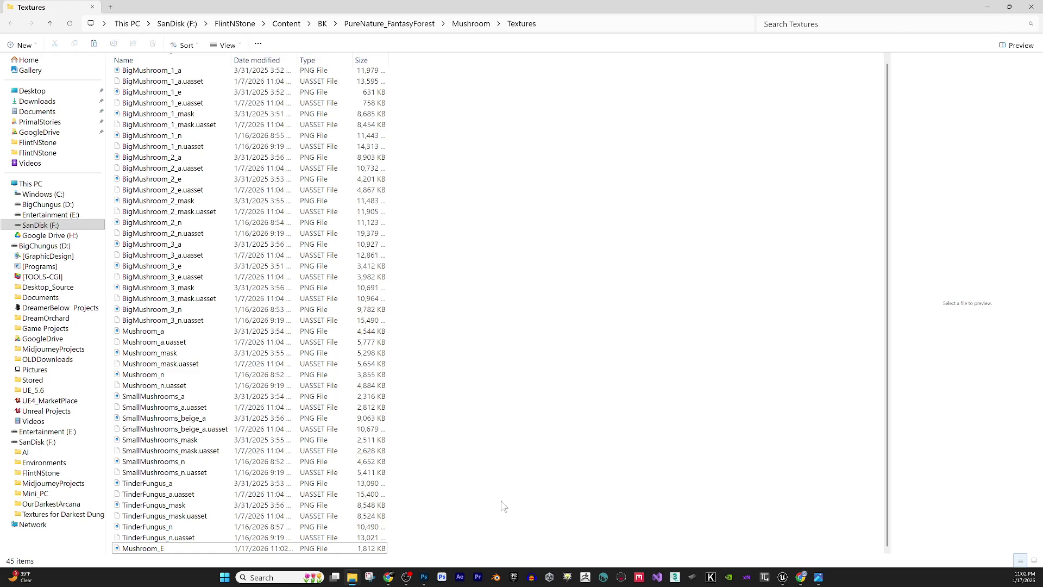
- Switch from File Explorer back to the Unreal Content Browser window
left_click(780, 581)
left_click(872, 532)
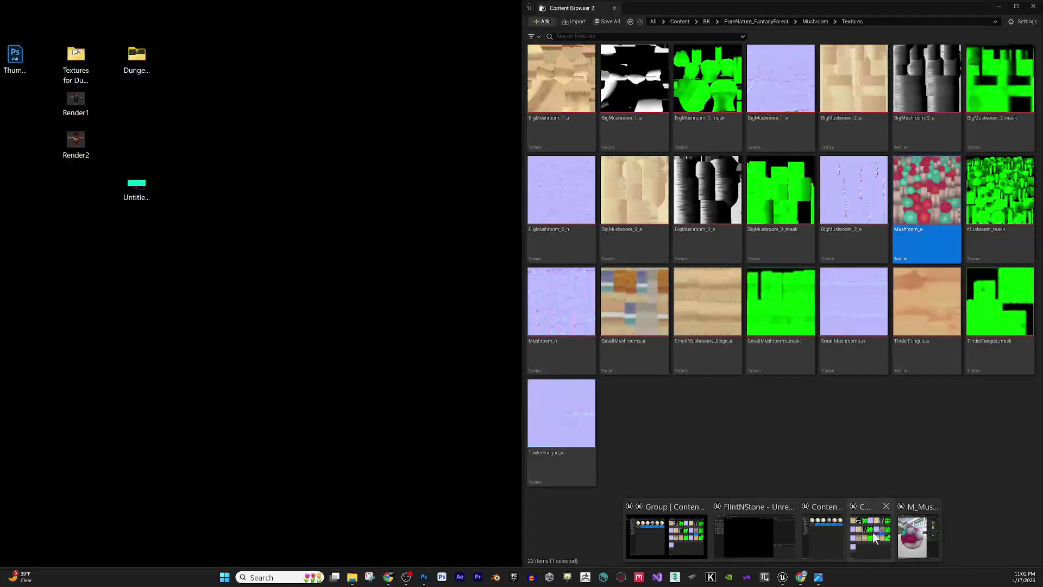
- Import the updated Mushroom_E texture and assign it to M_Mushroom's Emissive parameter
left_click(970, 546)
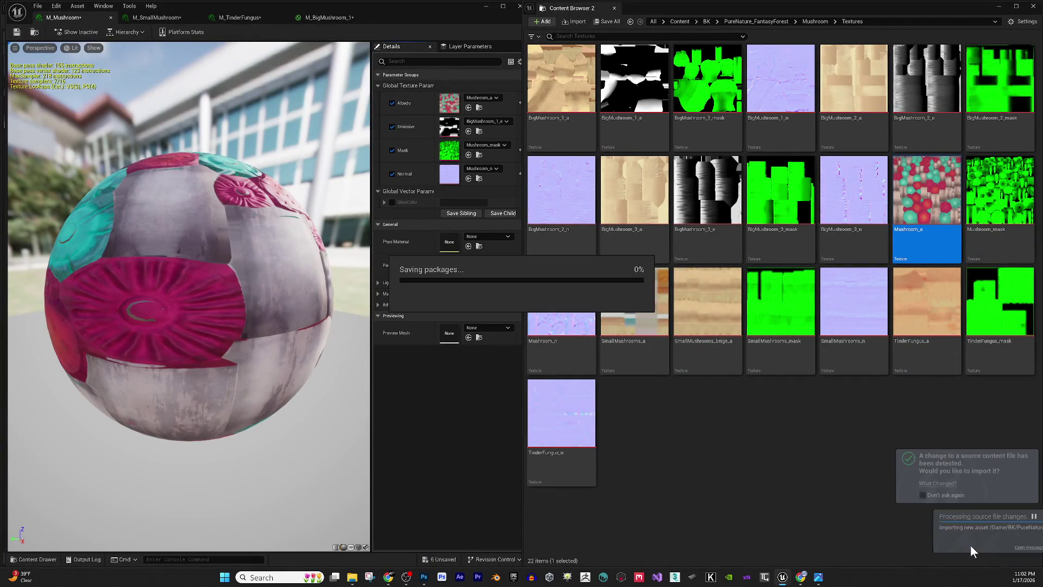
left_click(633, 412)
left_click_drag(633, 413, 454, 130)
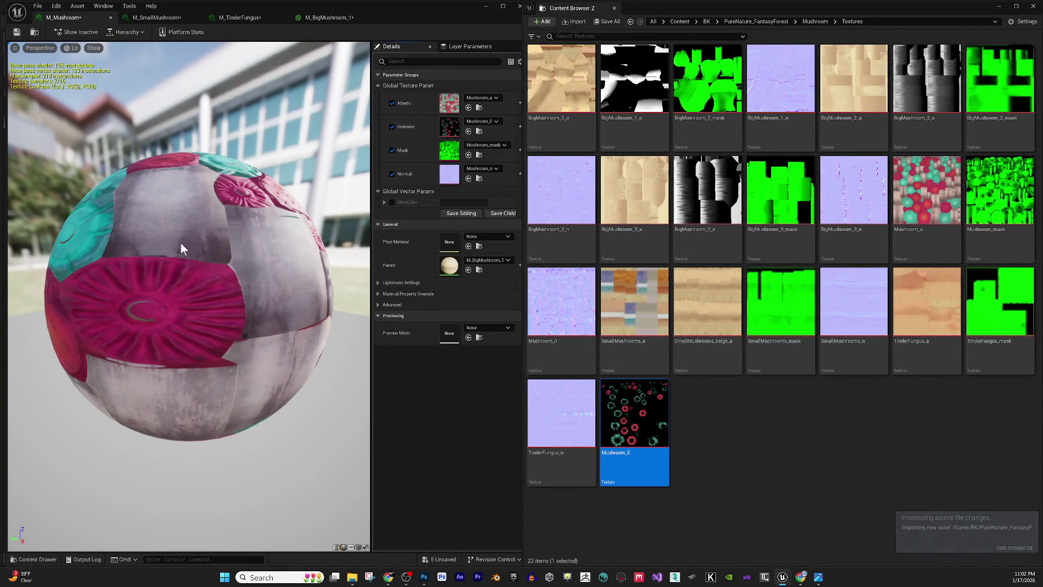
left_click_drag(223, 224, 358, 224)
- Inspect the glow on the preview sphere, deselect the texture, and return to Photoshop
mouse_move(155, 259)
left_mouse_down()
mouse_move(348, 264)
mouse_move(280, 265)
left_mouse_up()
scroll(272, 262, "up", 5)
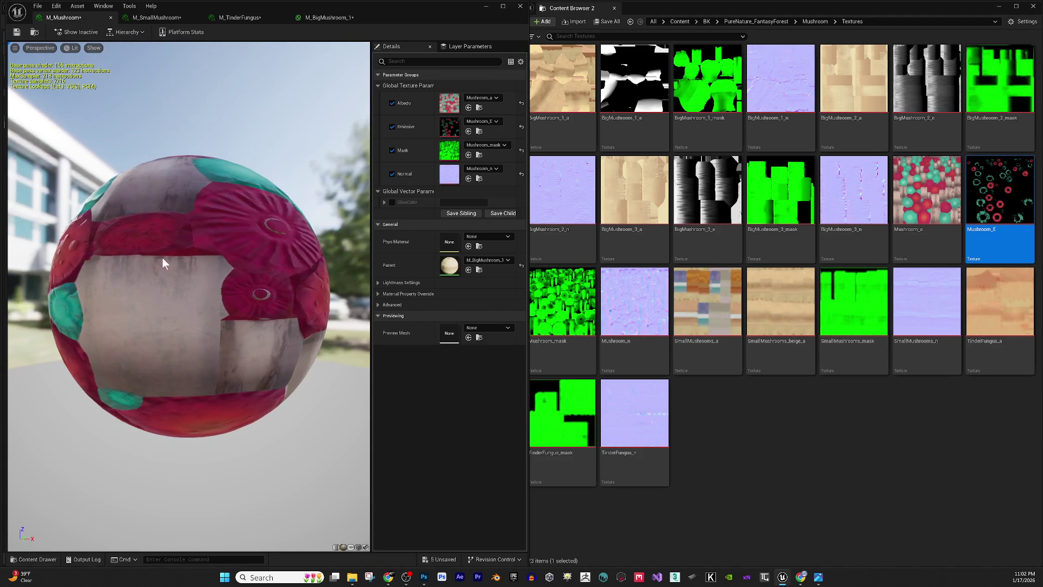
left_click(780, 438)
left_click(424, 577)
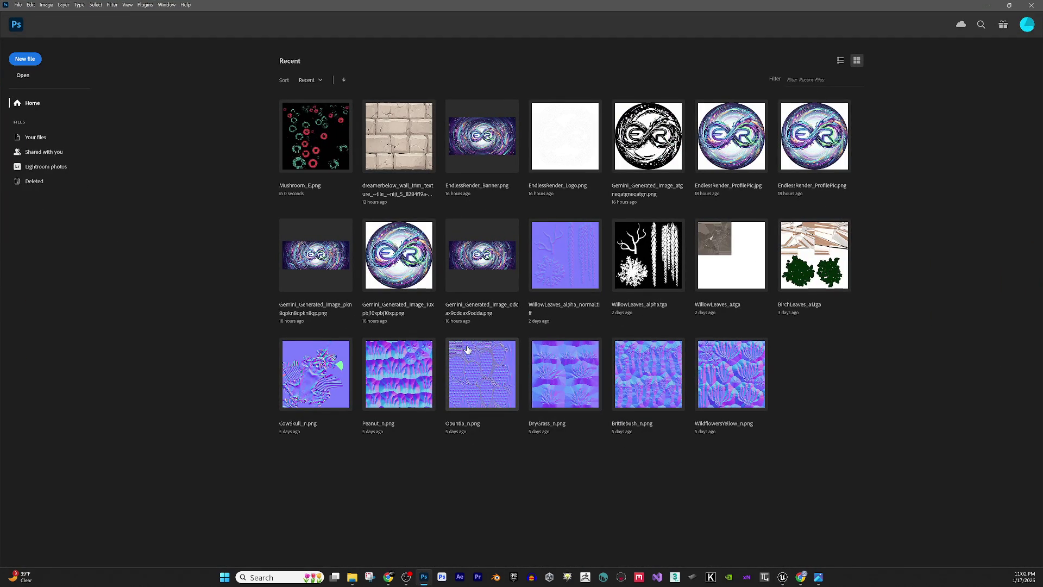
- Enable M_Mushroom's GlowColor override and set it to white (Value 1) to preview the glow
left_click(987, 5)
left_click(390, 203)
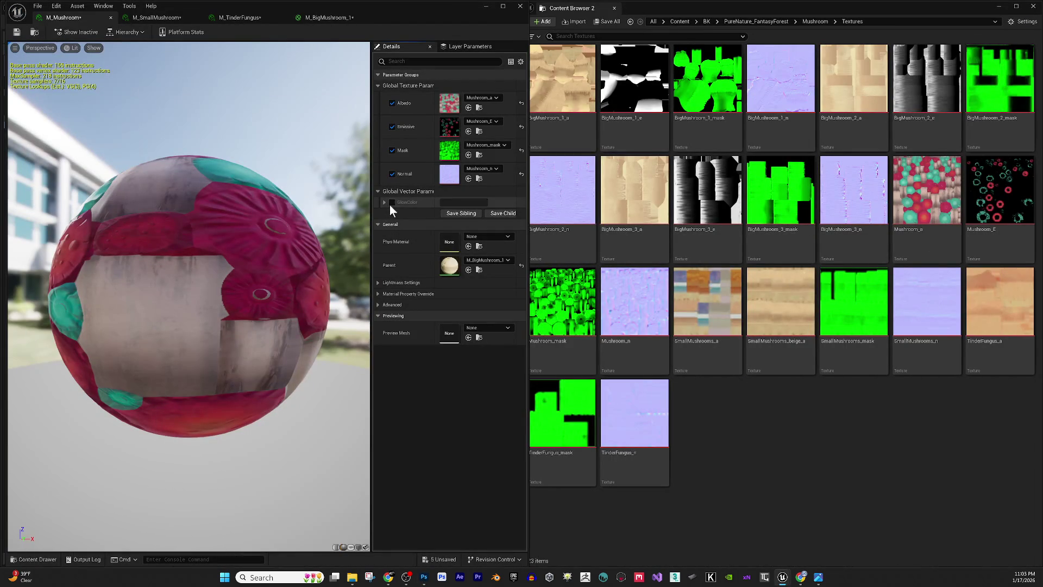
left_click(451, 205)
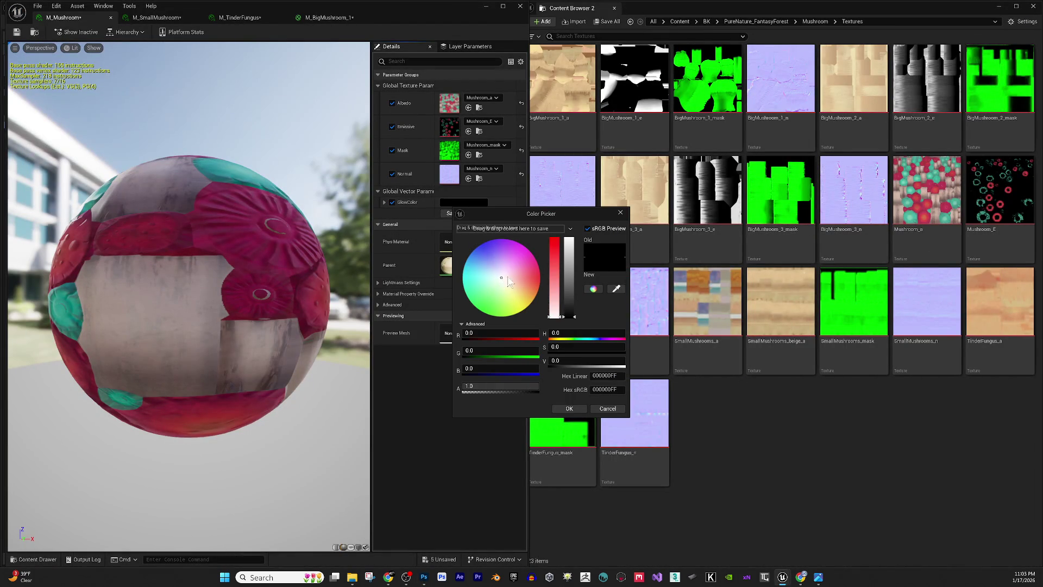
left_click_drag(568, 269, 570, 218)
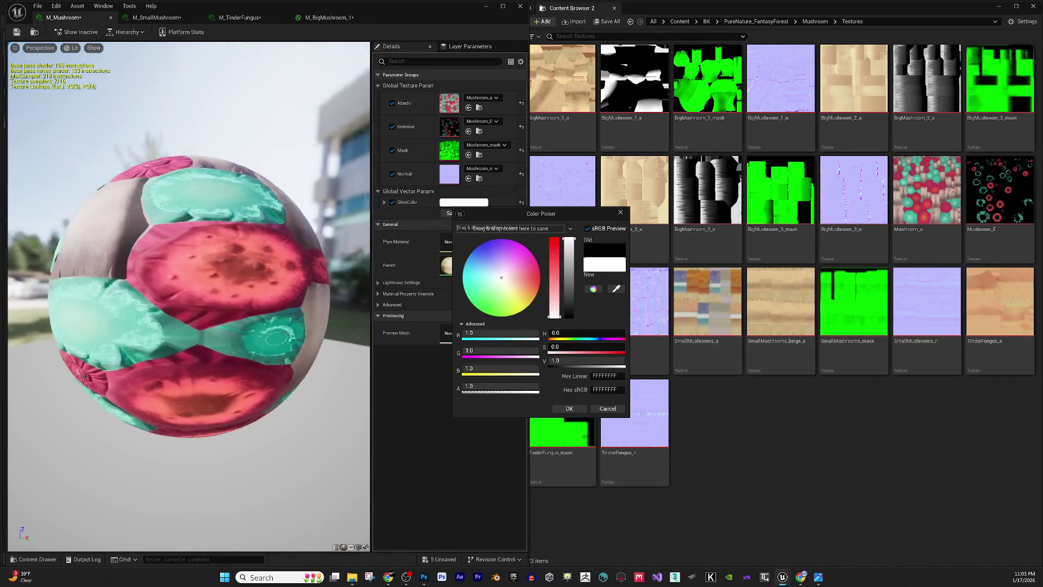
mouse_move(239, 259)
left_mouse_down()
mouse_move(266, 250)
mouse_move(255, 233)
mouse_move(239, 259)
mouse_move(282, 300)
left_mouse_up()
left_click(569, 407)
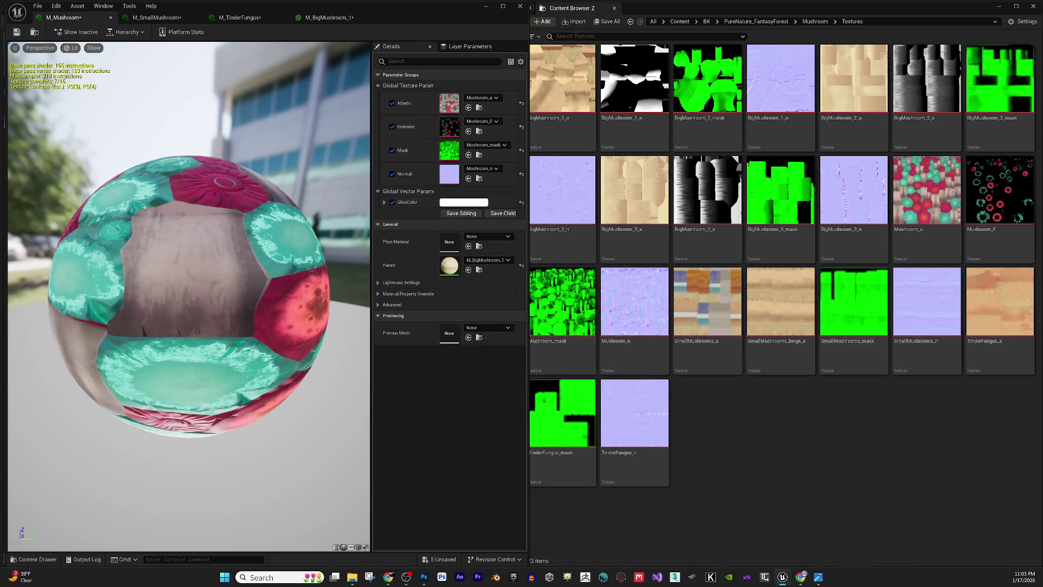
- Set GlowColor back to black (Value 0) and close the M_Mushroom instance editor
scroll(261, 431, "down", 8)
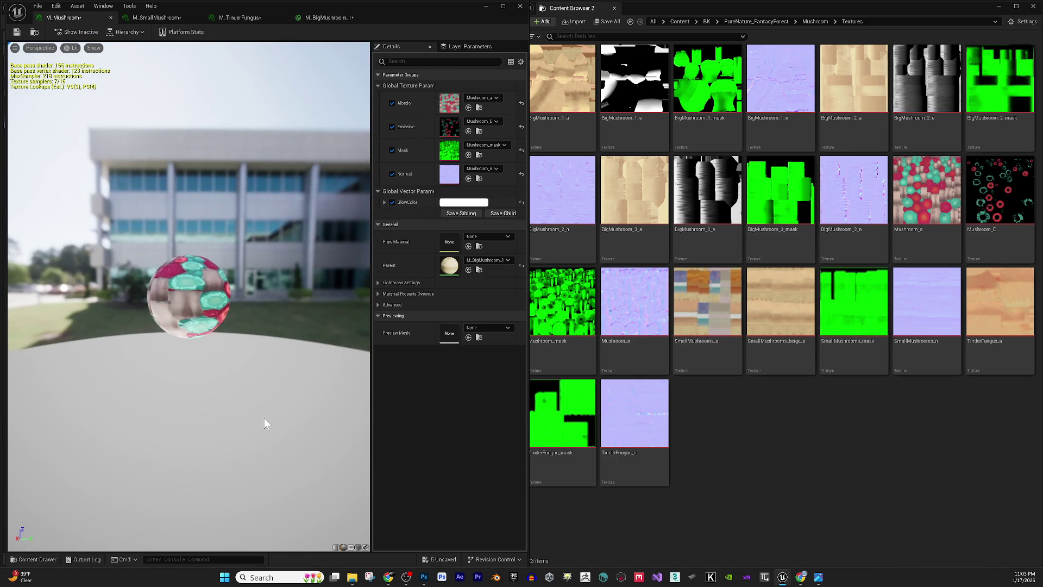
scroll(263, 422, "up", 10)
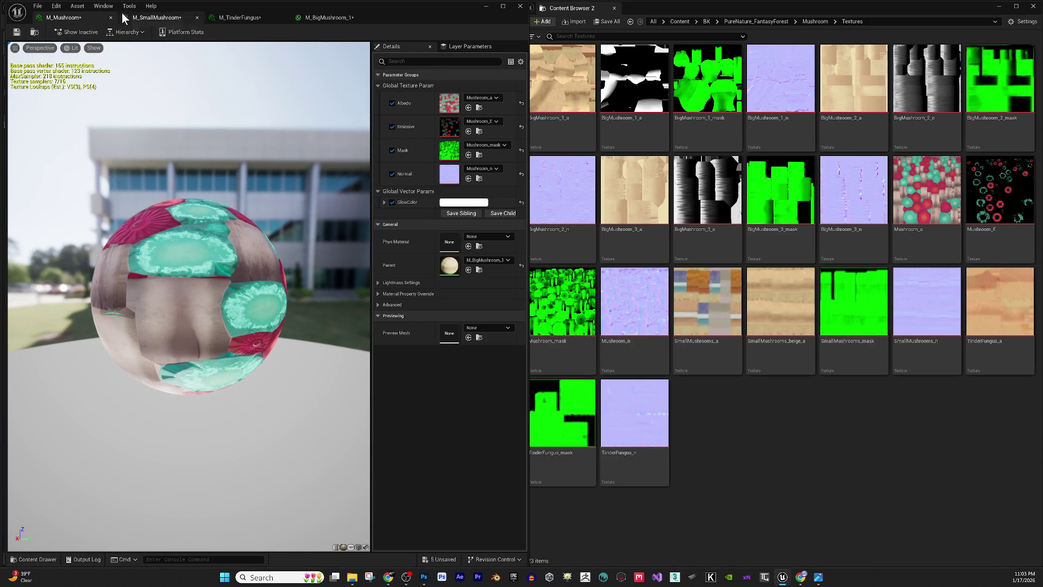
left_click(463, 202)
left_click(585, 312)
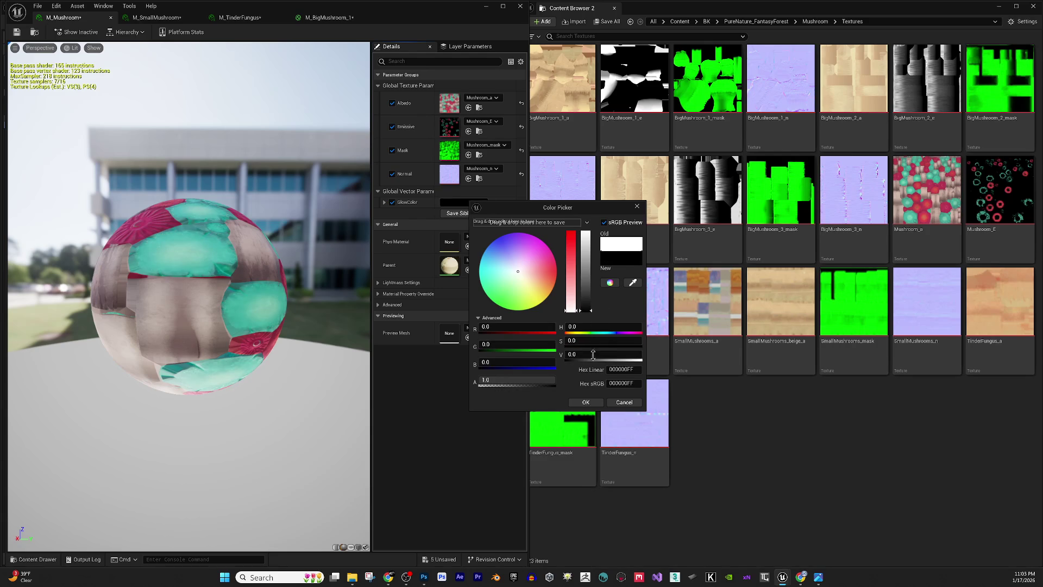
left_click(594, 399)
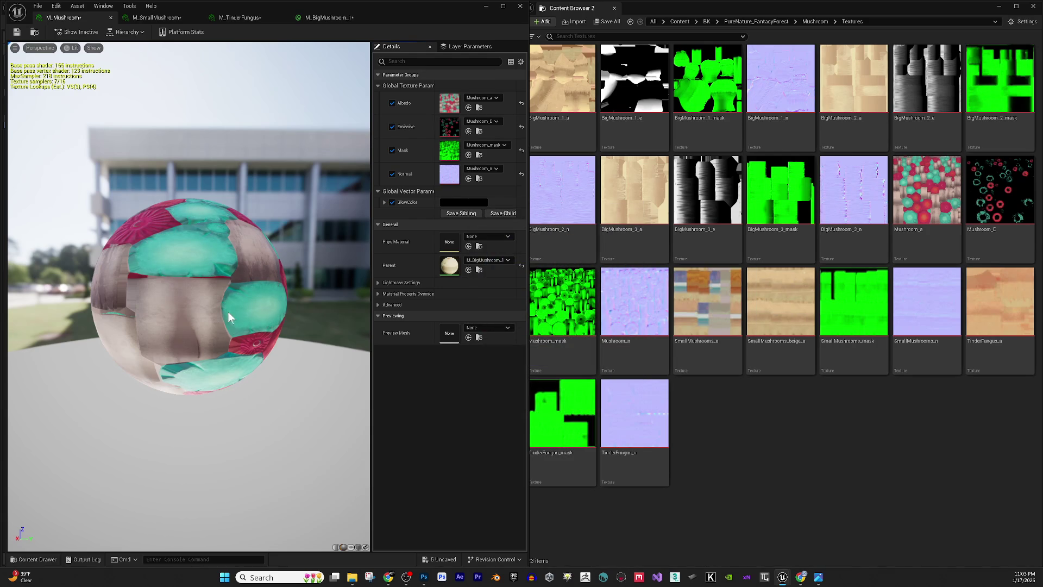
left_click_drag(226, 306, 179, 109)
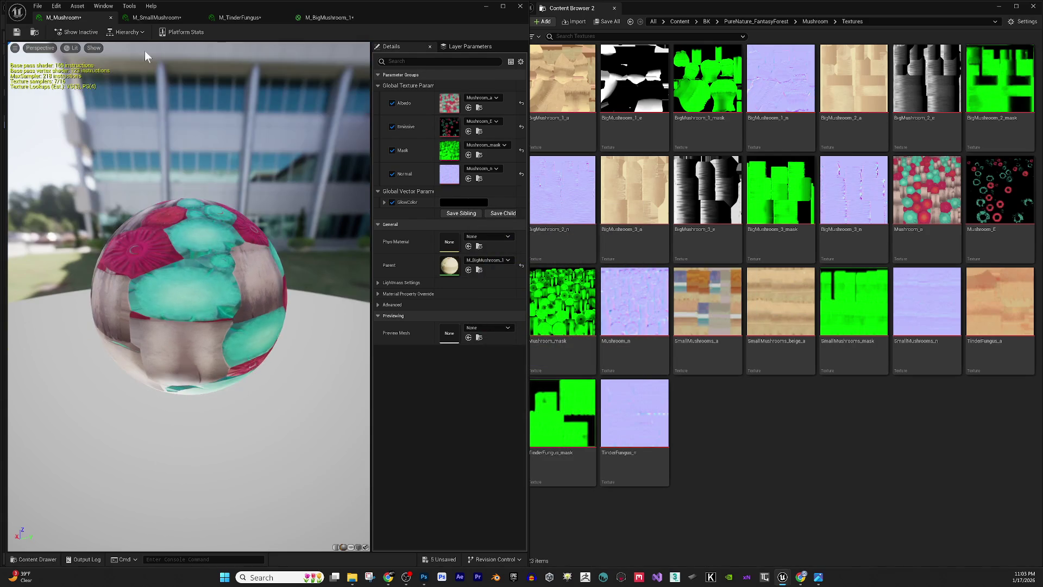
left_click(111, 18)
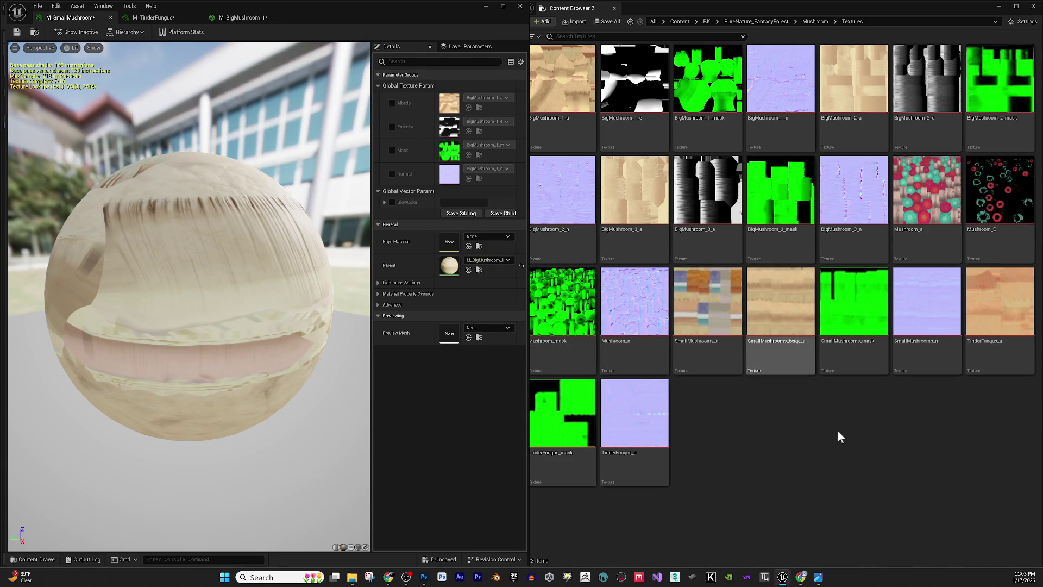
- Open the M_BigMushroom_1 graph, remove a stray Panner node, and select the GlowColor, Emissive and Multiply nodes
double_click(450, 268)
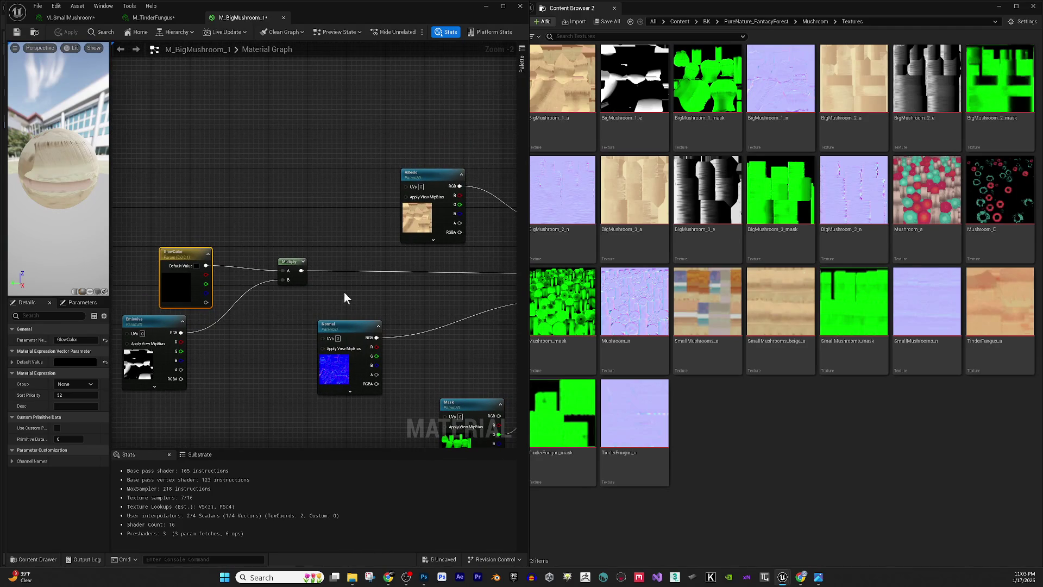
left_click(360, 270)
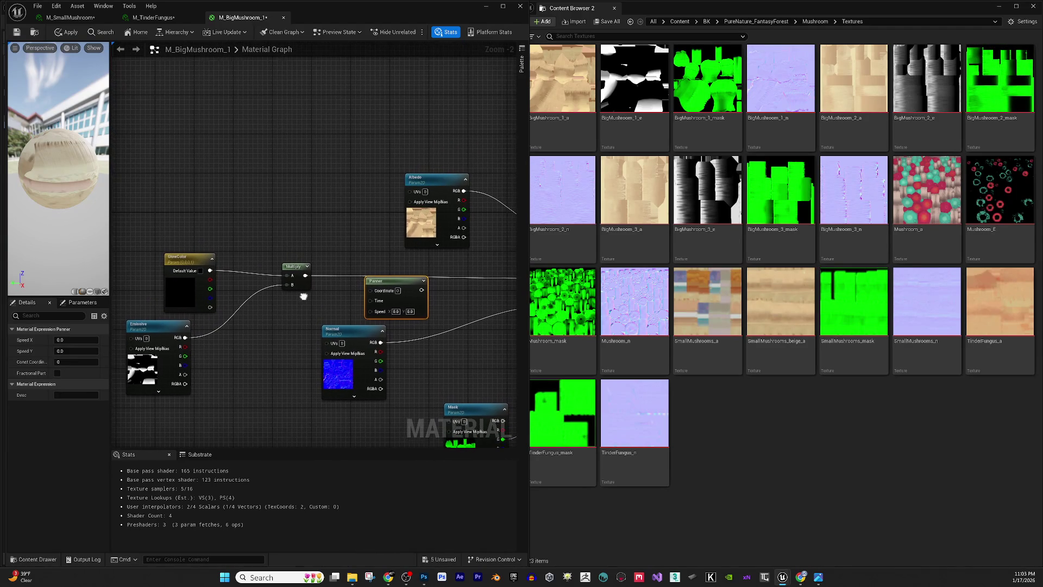
key("Delete")
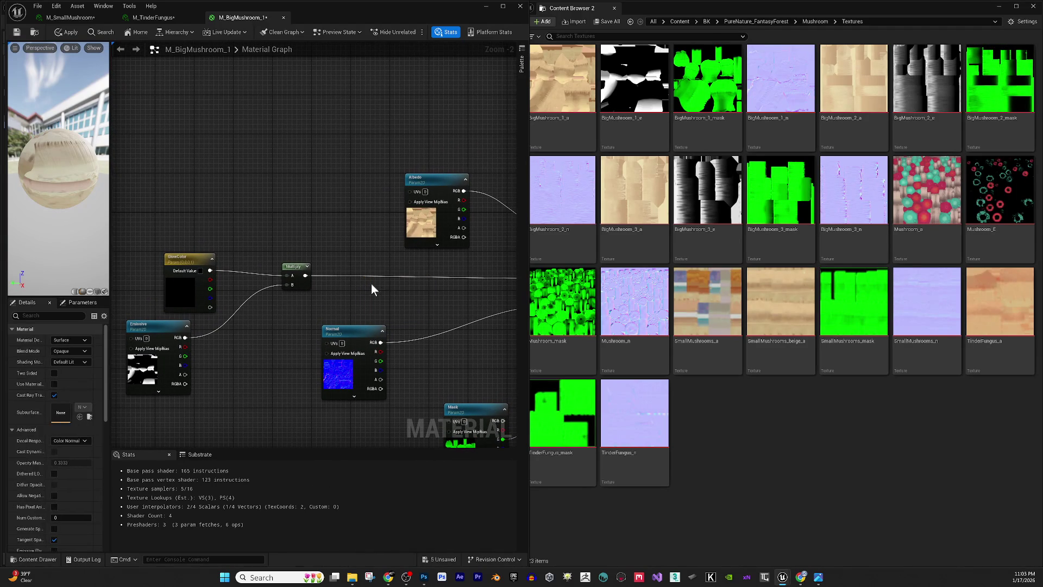
left_click_drag(498, 256, 507, 235)
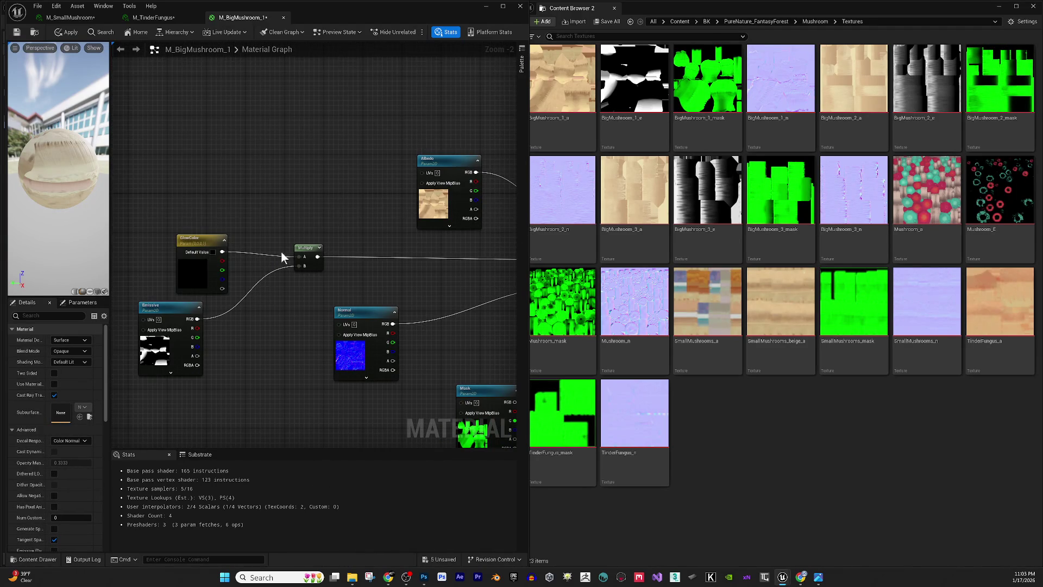
left_click_drag(157, 192, 220, 326)
mouse_move(157, 171)
left_mouse_down()
mouse_move(300, 309)
mouse_move(329, 282)
mouse_move(223, 189)
mouse_move(276, 298)
left_mouse_up()
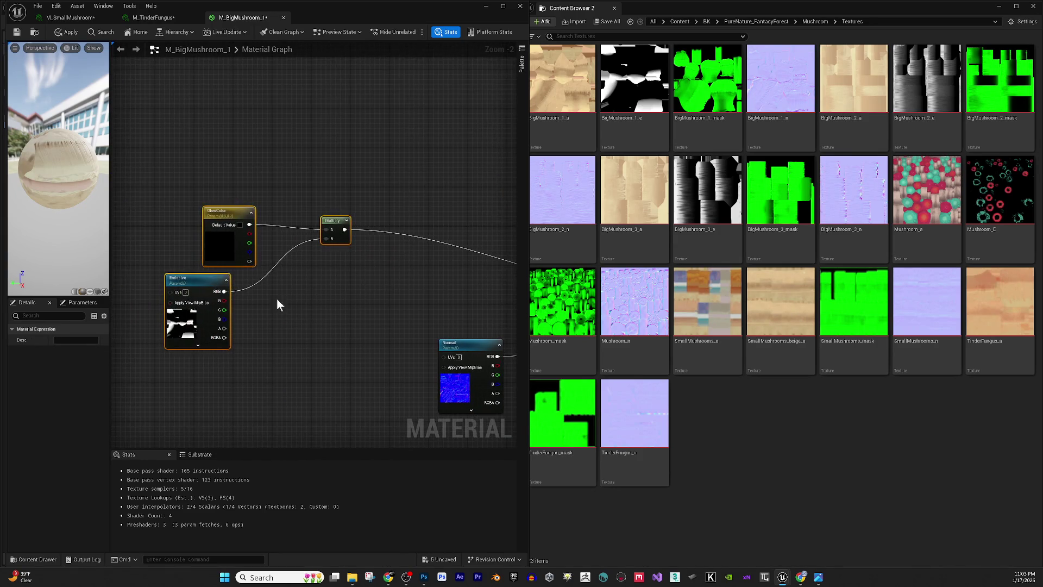
- Set GlowColor's default value to a dark amber orange (hex 925800FF)
left_click(223, 257)
left_click(68, 361)
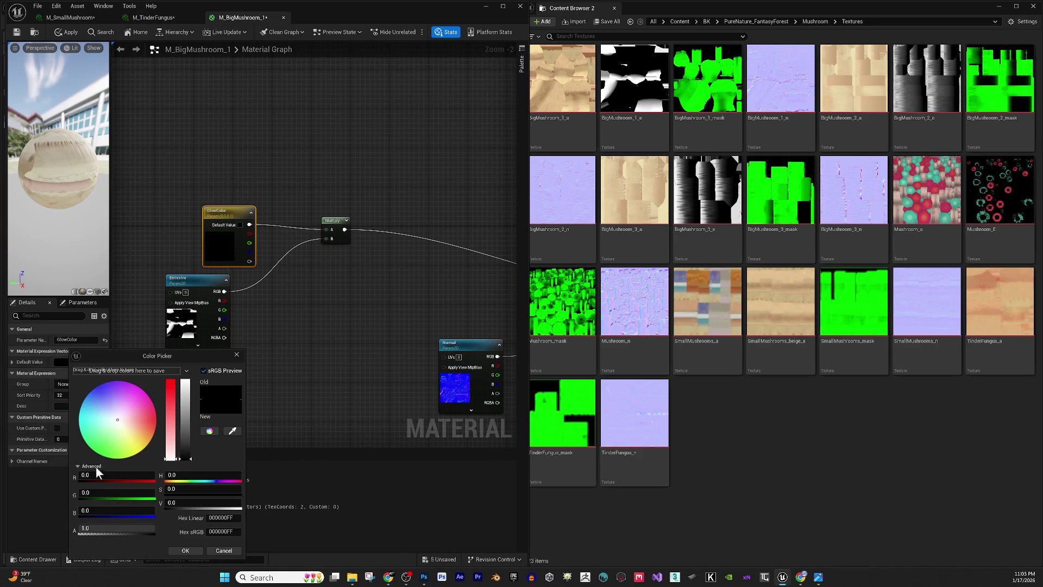
left_click(152, 435)
left_click_drag(189, 386, 185, 437)
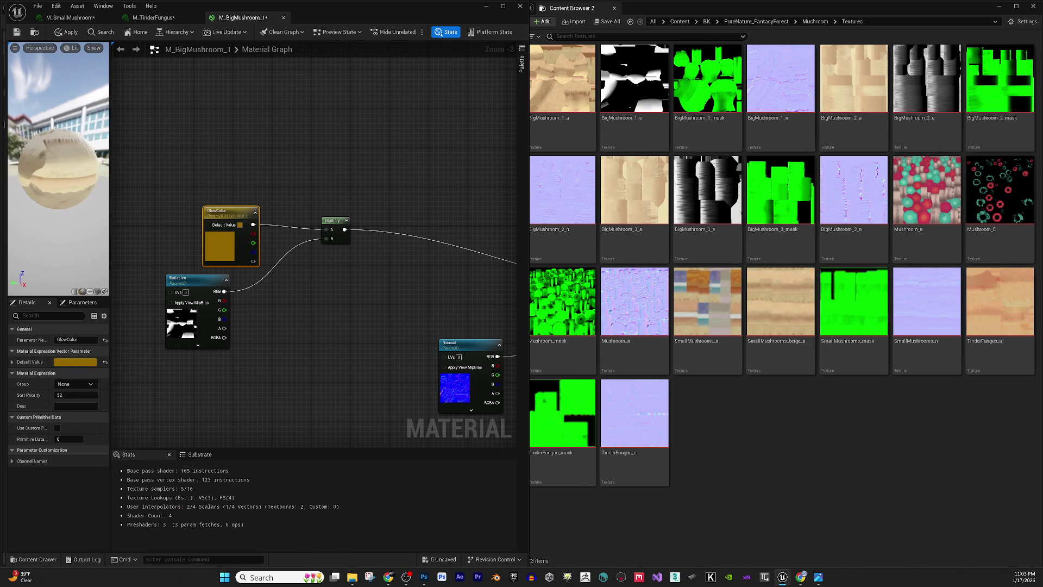
- Search the graph's node list for 'power' to find the Power node
left_click_drag(301, 266, 279, 288)
right_click(351, 321)
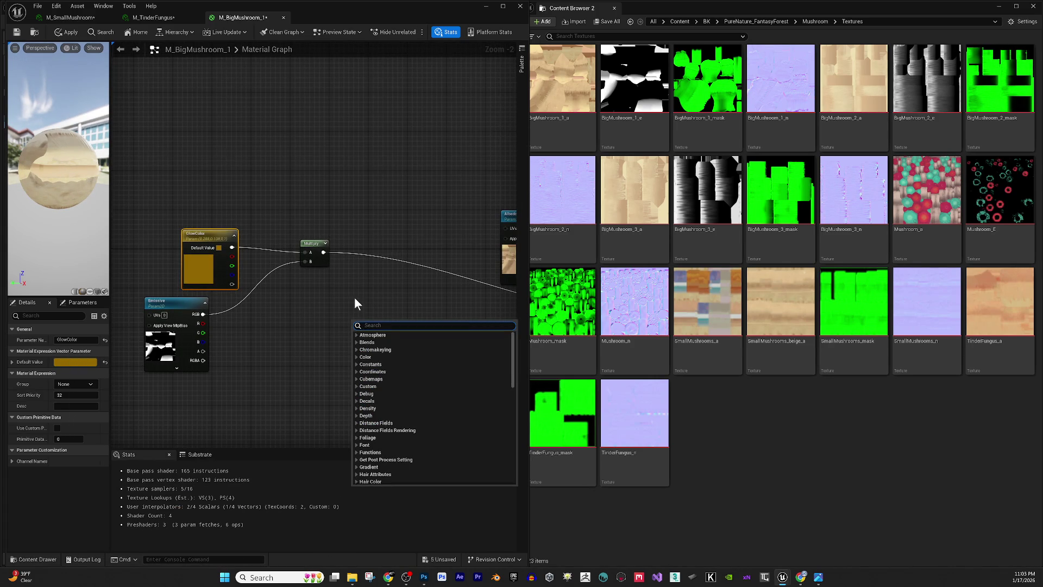
type("power")
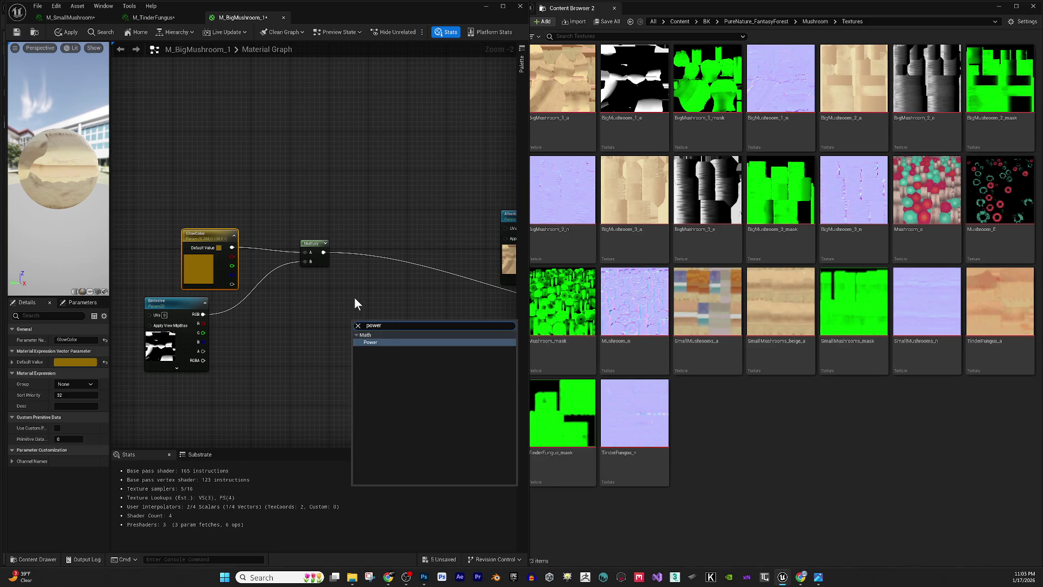
left_click(412, 347)
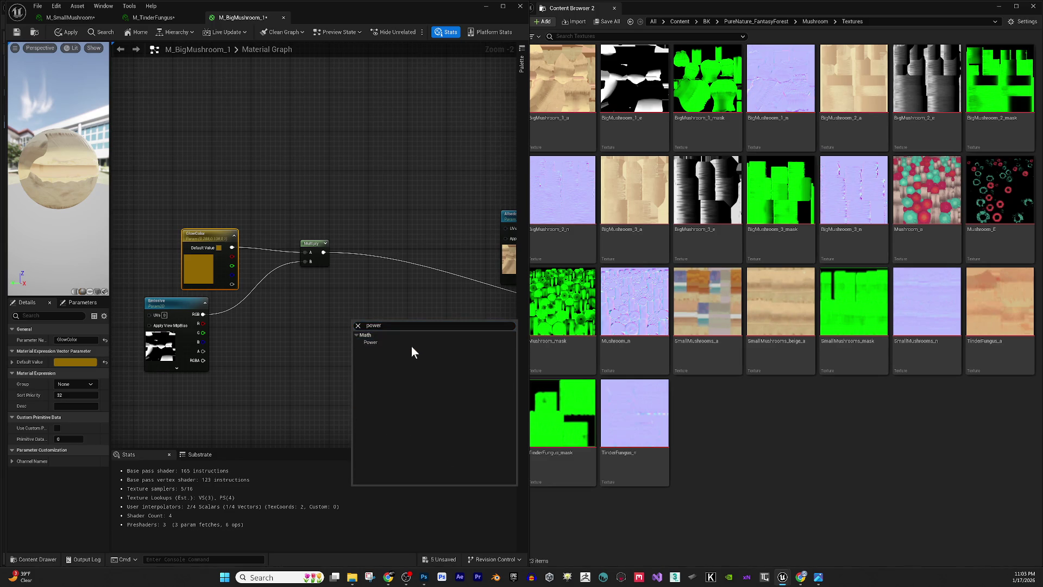
- Add a Power node right of Multiply and break a misplaced Multiply connection to it
left_click(413, 340)
left_click_drag(355, 321, 428, 303)
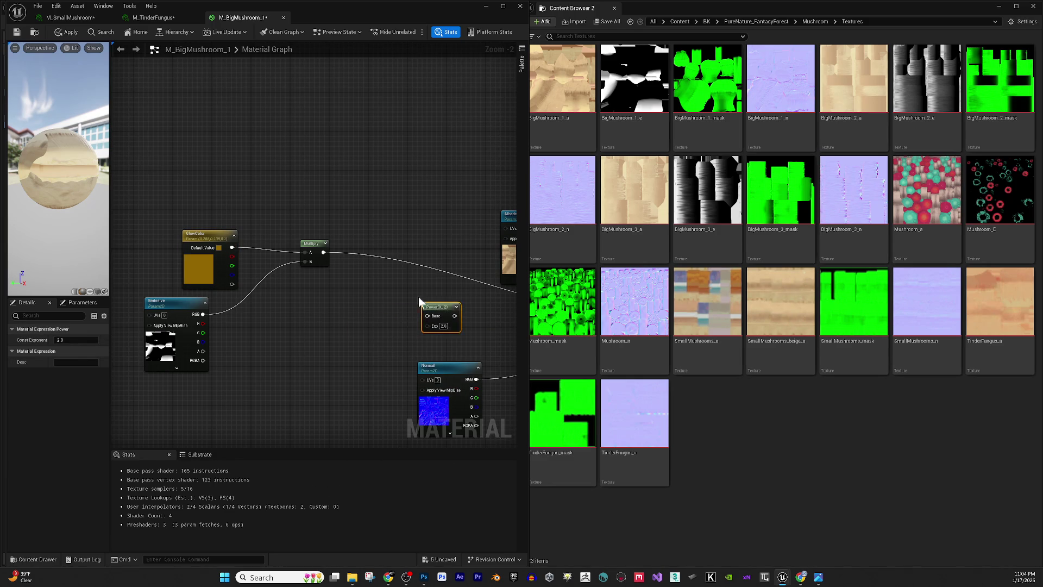
mouse_move(323, 252)
left_mouse_down()
mouse_move(402, 308)
mouse_move(434, 314)
mouse_move(433, 325)
mouse_move(324, 259)
left_mouse_up()
key("Escape")
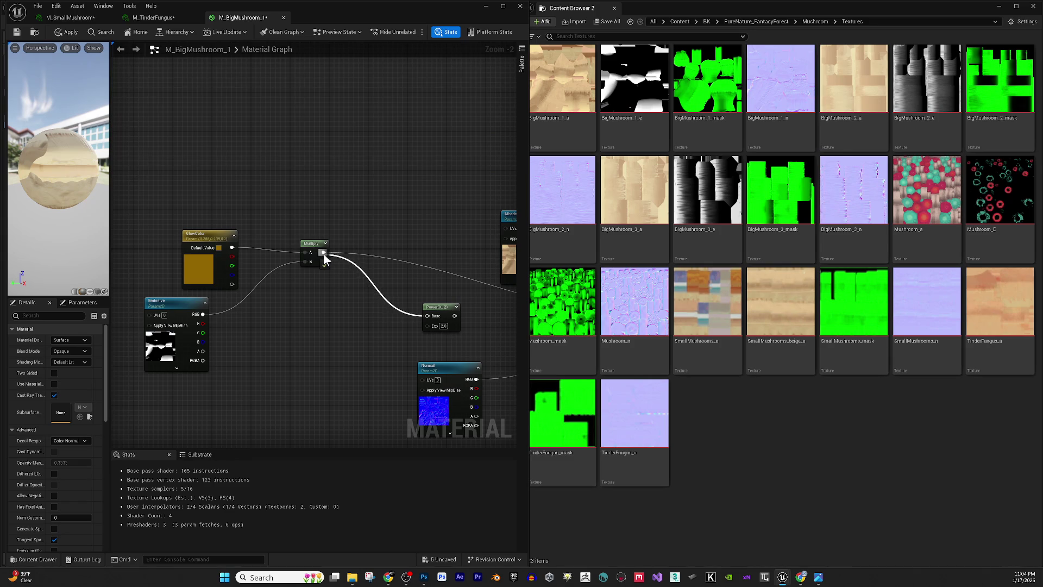
right_click(324, 260)
left_click(353, 266)
- Wire Multiply into Power's Base and Power into Emissive Color, then add a 0.0 Constant
mouse_move(248, 252)
left_mouse_down()
mouse_move(360, 315)
mouse_move(487, 331)
mouse_move(310, 308)
mouse_move(158, 319)
left_mouse_up()
left_click(379, 319)
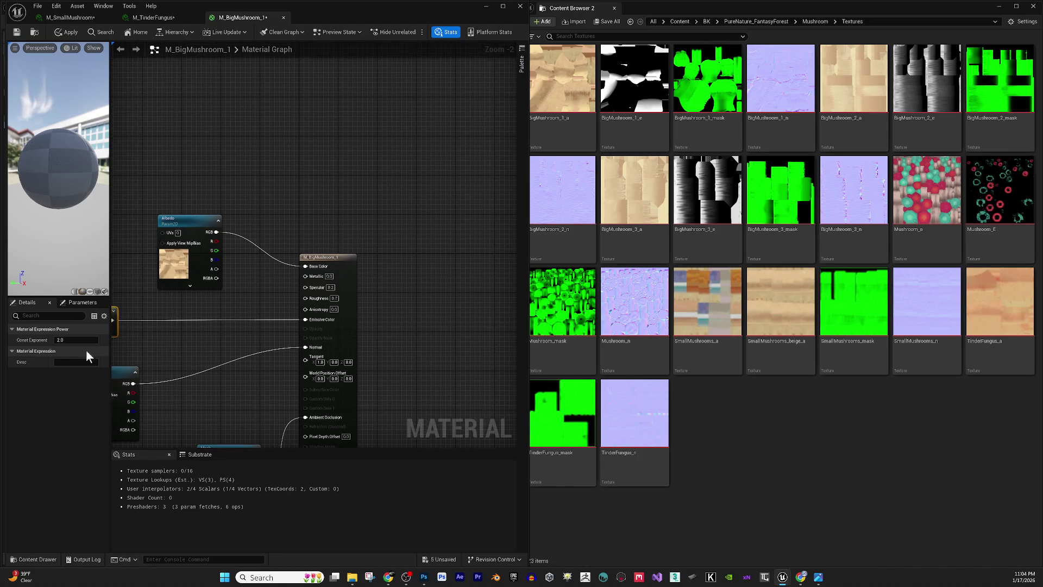
left_click_drag(207, 347, 342, 345)
left_click_drag(220, 341, 269, 345)
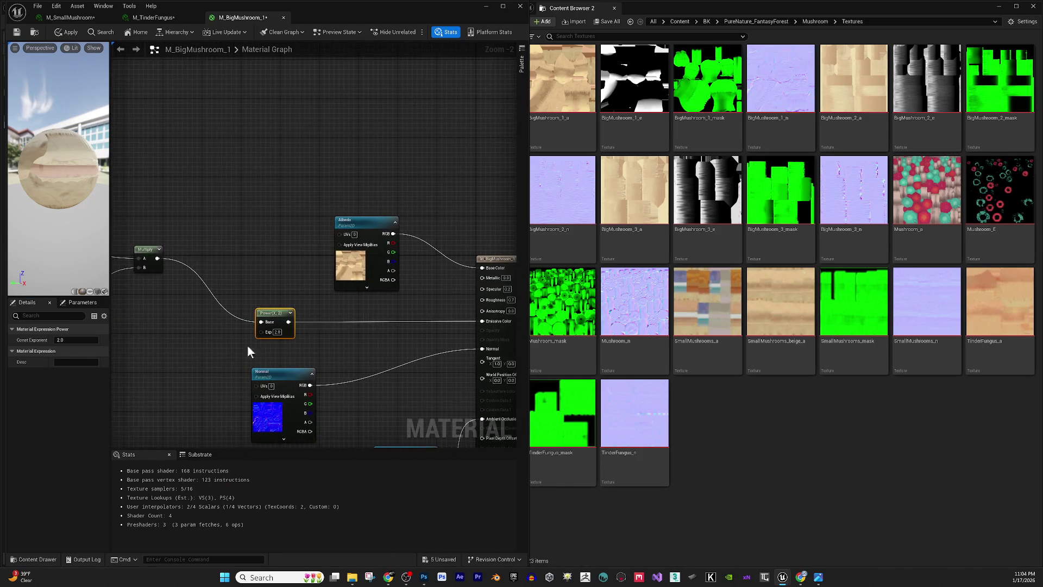
left_click(160, 350)
left_click_drag(200, 350, 290, 353)
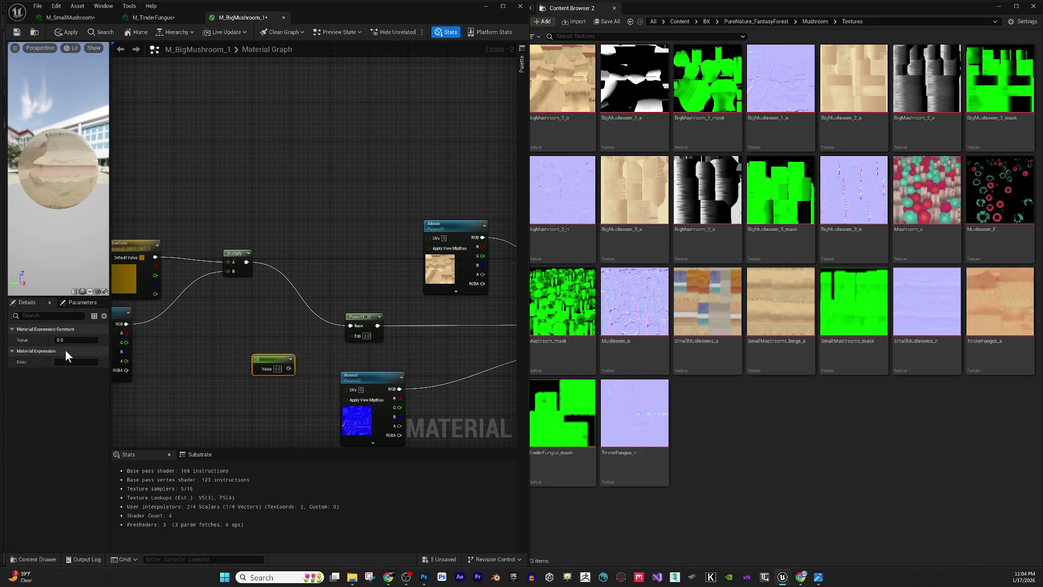
- Wire the Constant into Power's exponent and try the values 2 and 0.1
left_click_drag(289, 368, 355, 335)
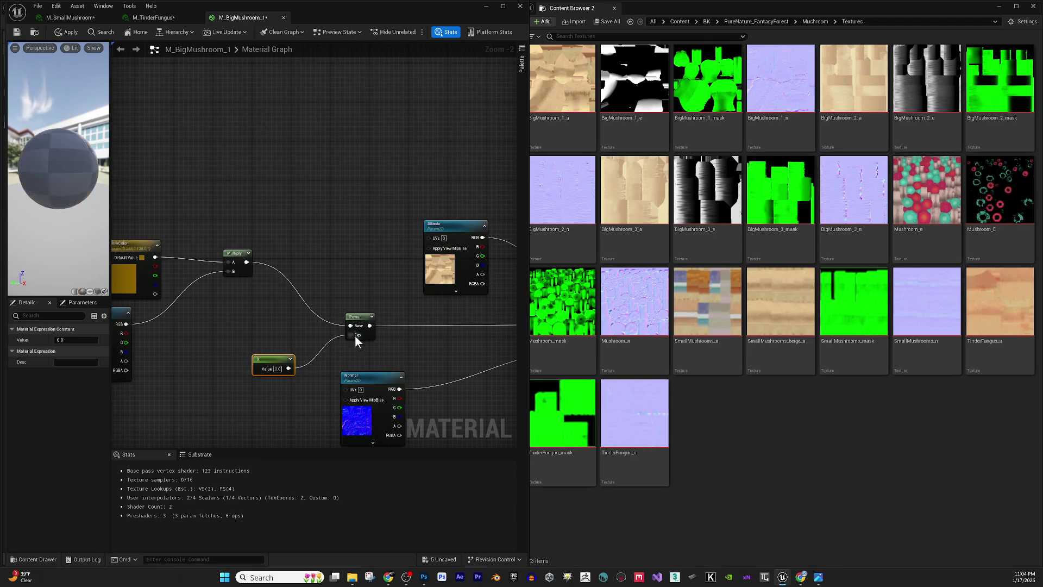
left_click(83, 340)
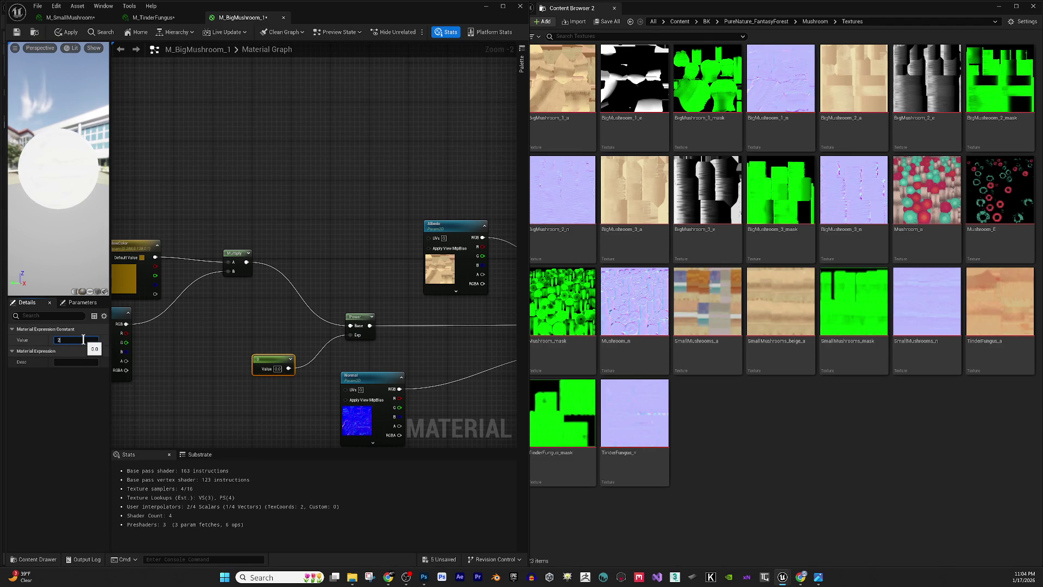
key("Return")
type("1")
key("Return")
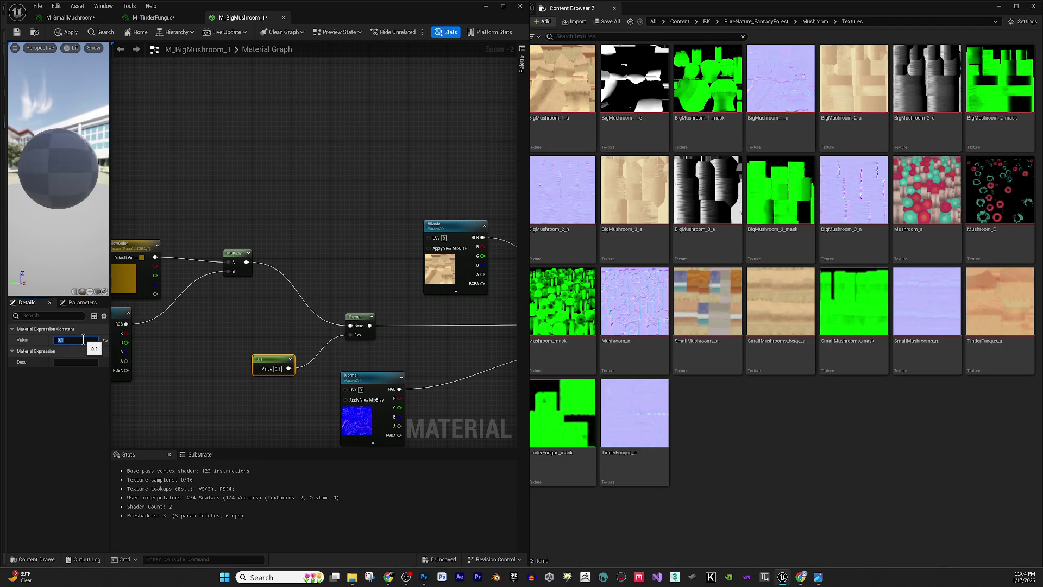
type("3")
- Try exponents 0.3, 3 and 5, then settle on 0.6 and check the preview sphere
key("Return")
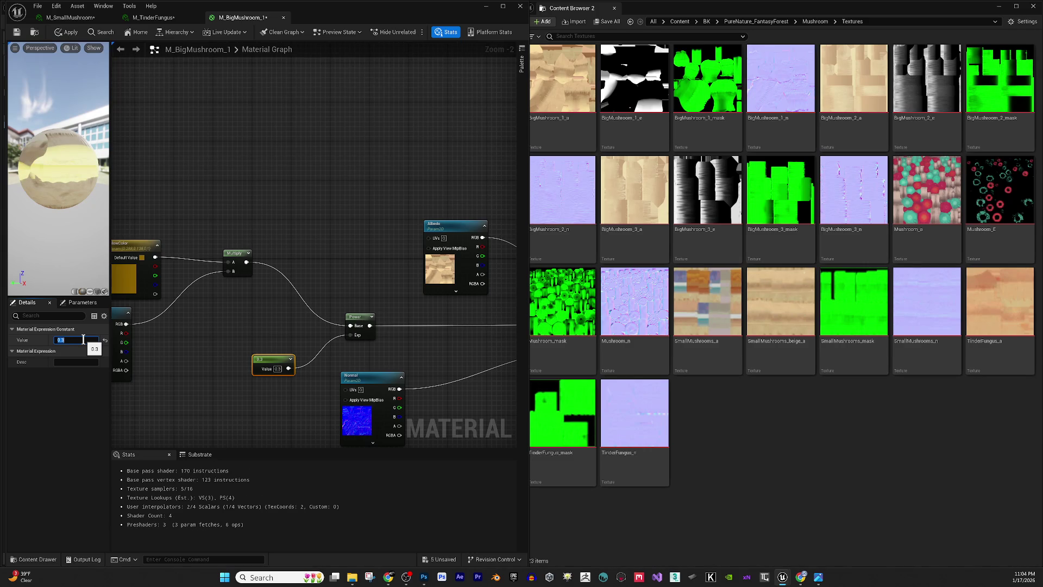
key("Return")
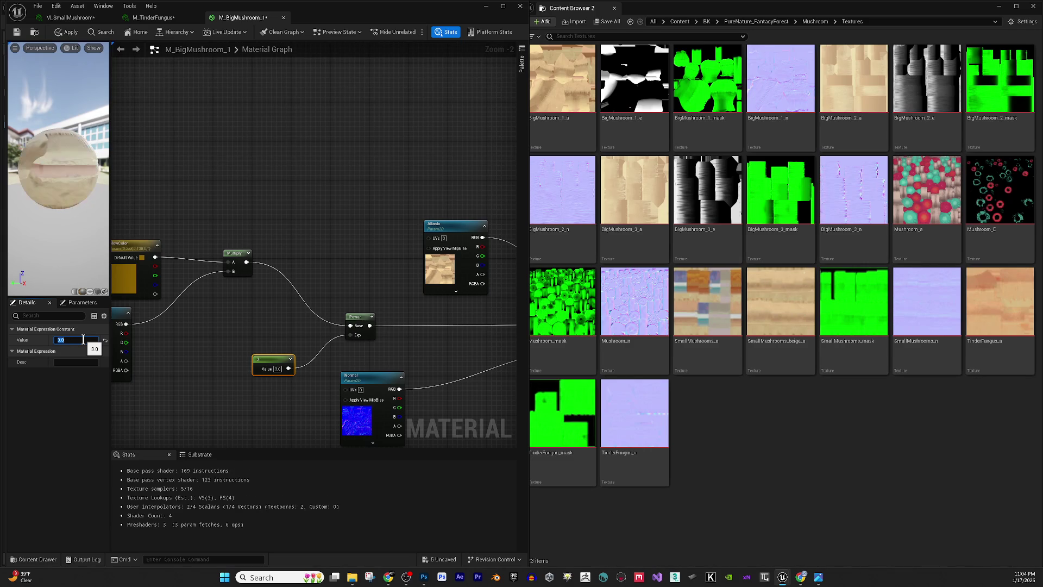
key("Return")
key("Return")
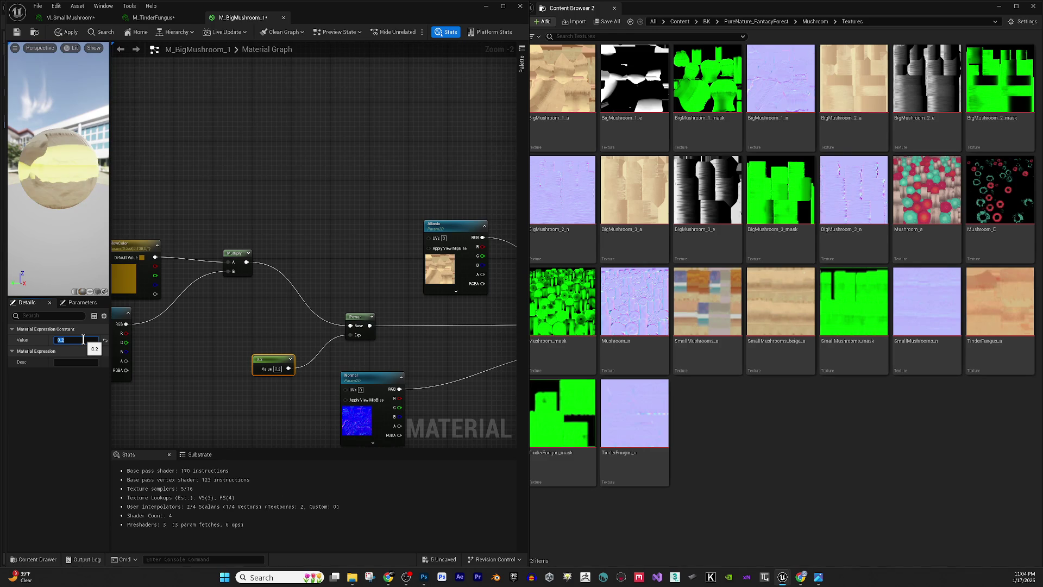
key("Return")
type("6")
key("Return")
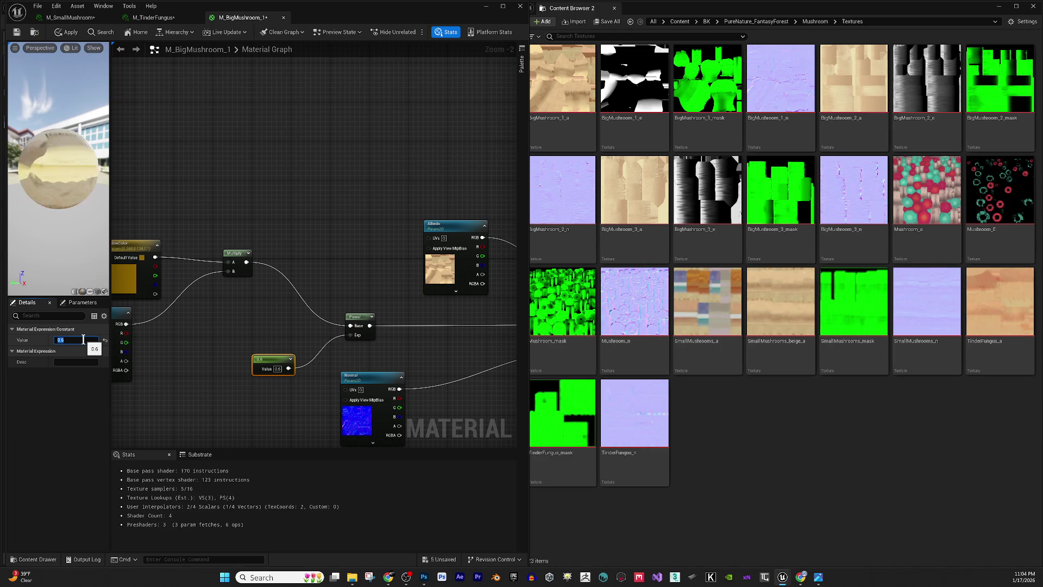
mouse_move(96, 273)
left_mouse_down()
mouse_move(49, 269)
mouse_move(70, 204)
left_mouse_up()
left_click_drag(338, 380, 269, 374)
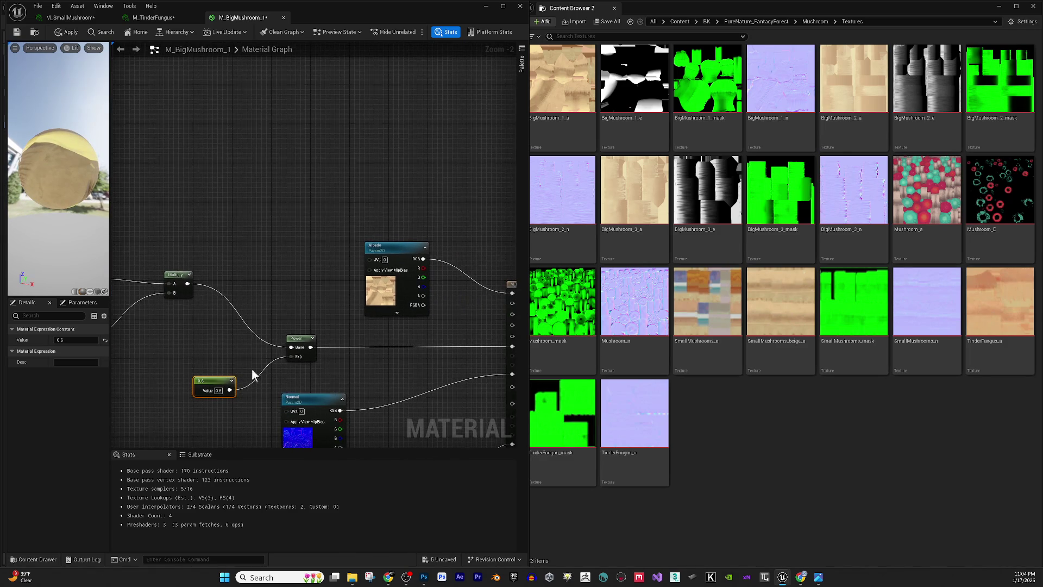
mouse_move(257, 403)
left_mouse_down()
mouse_move(210, 406)
mouse_move(236, 429)
mouse_move(312, 399)
left_mouse_up()
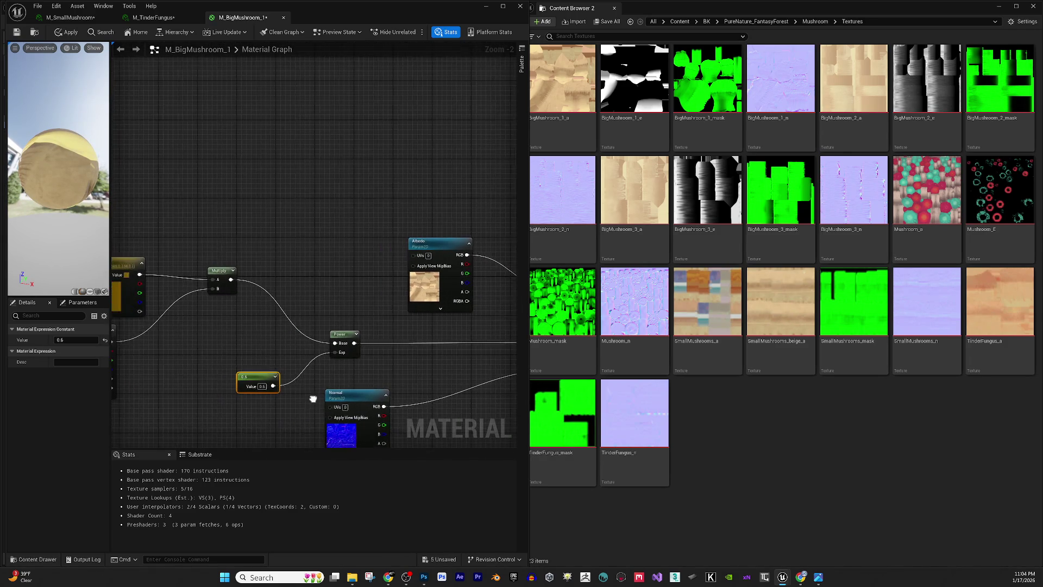
right_click(263, 344)
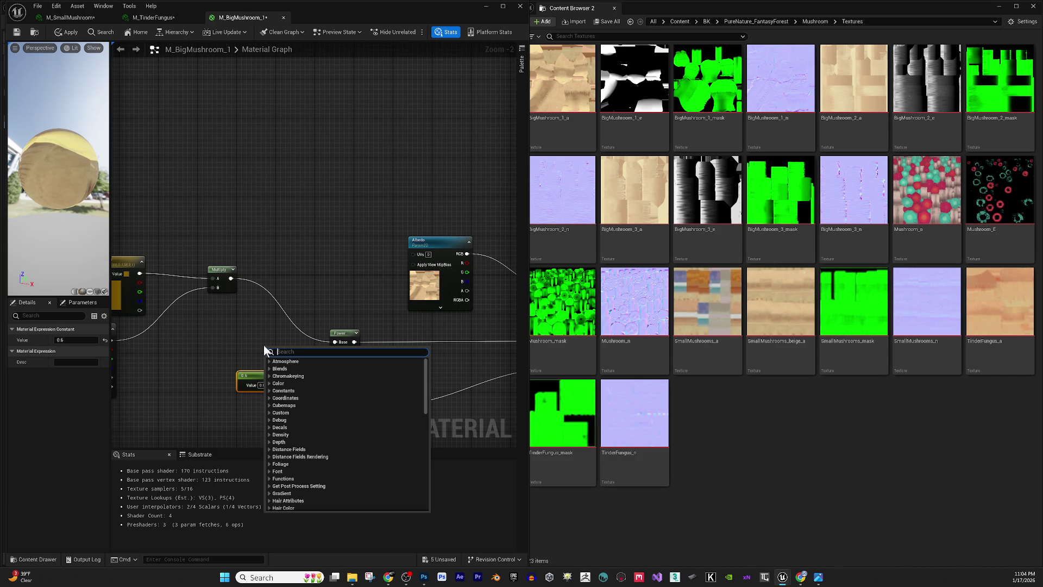
- Change the exponent constant from 0.6 to 20
type("maul")
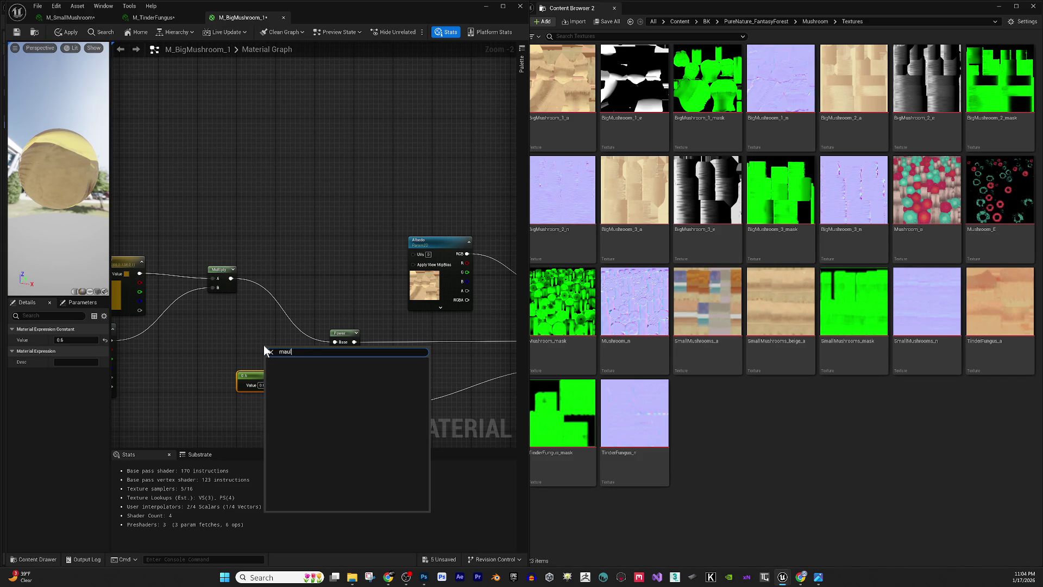
key("BackSpace")
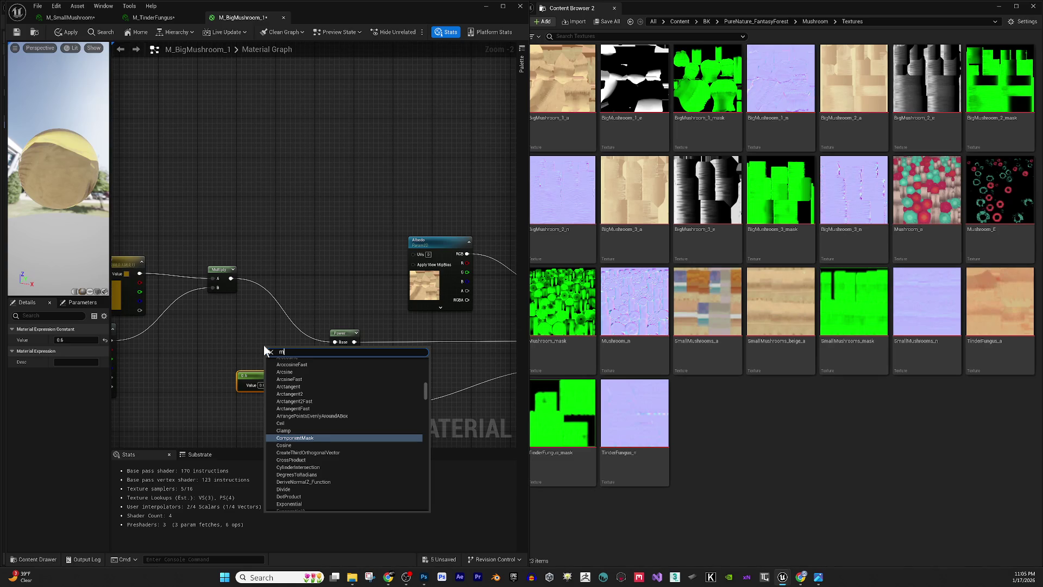
key("BackSpace")
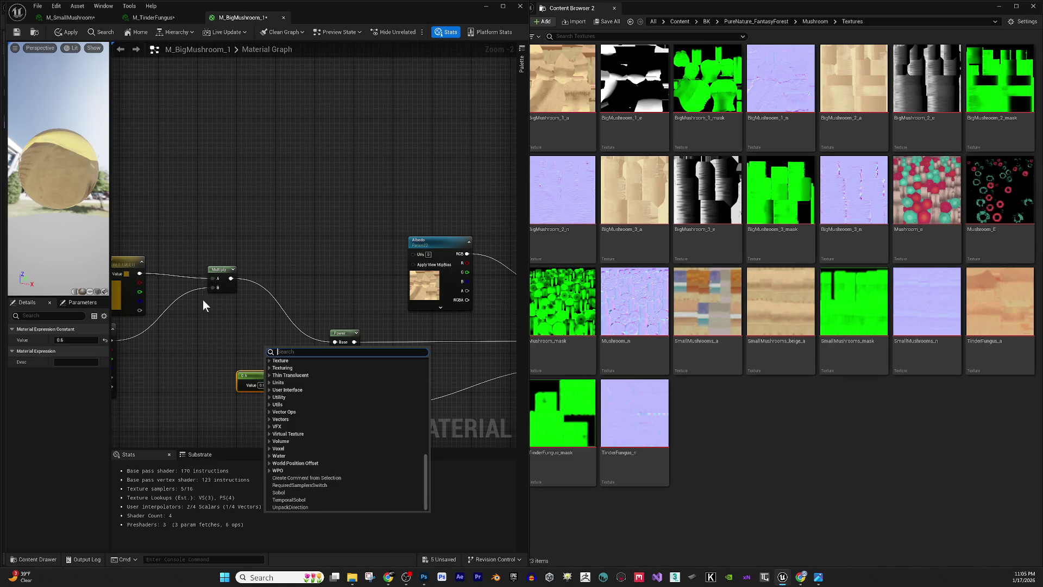
left_click(259, 345)
left_click(260, 384)
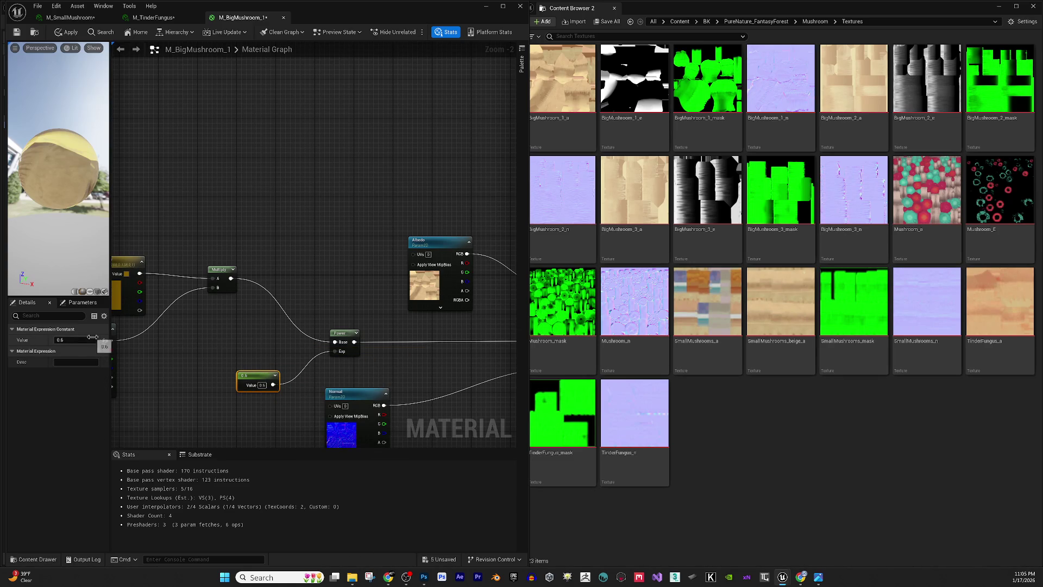
left_click(95, 340)
type("0")
key("Return")
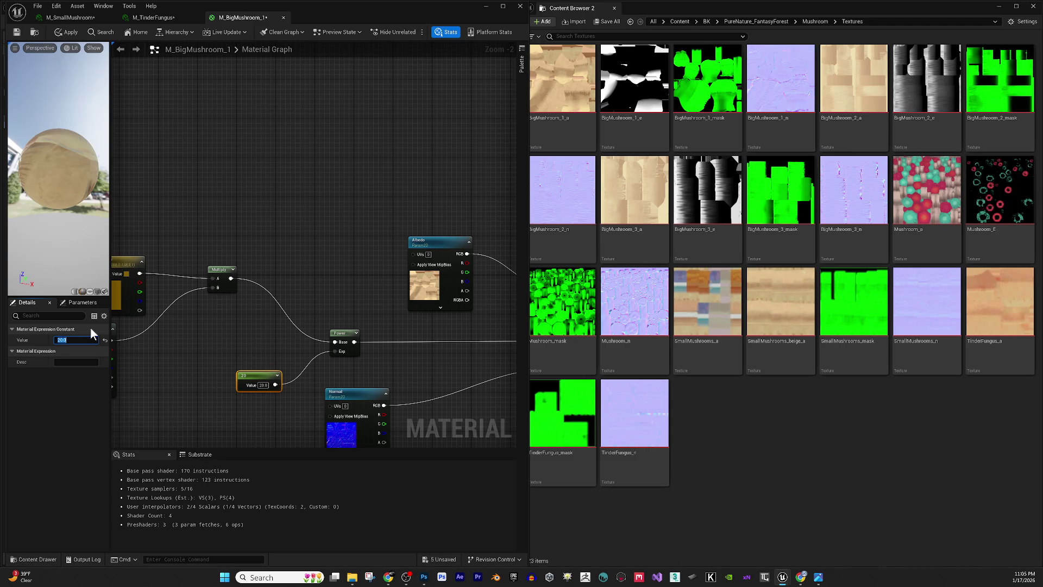
- Add an Exponential node from the Math category of the node palette
right_click(261, 337)
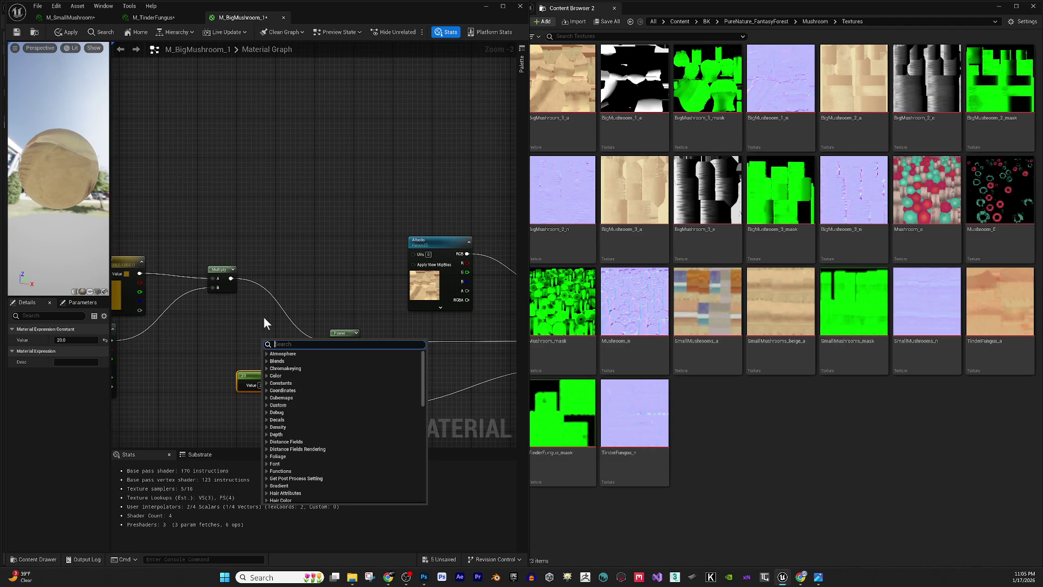
type("power")
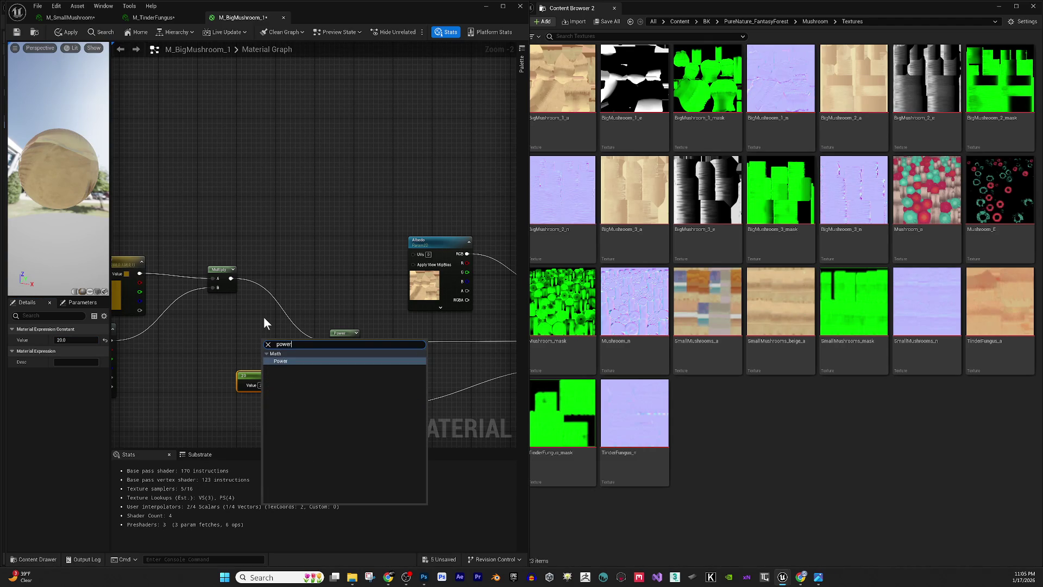
key("BackSpace")
key("BackSpace")
key("BackSpace")
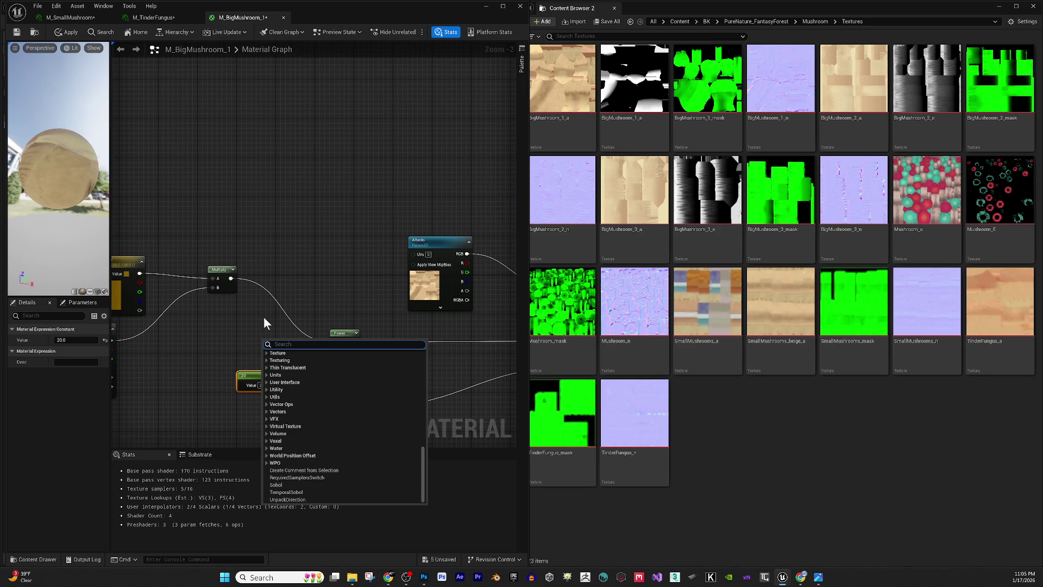
scroll(335, 421, "up", 5)
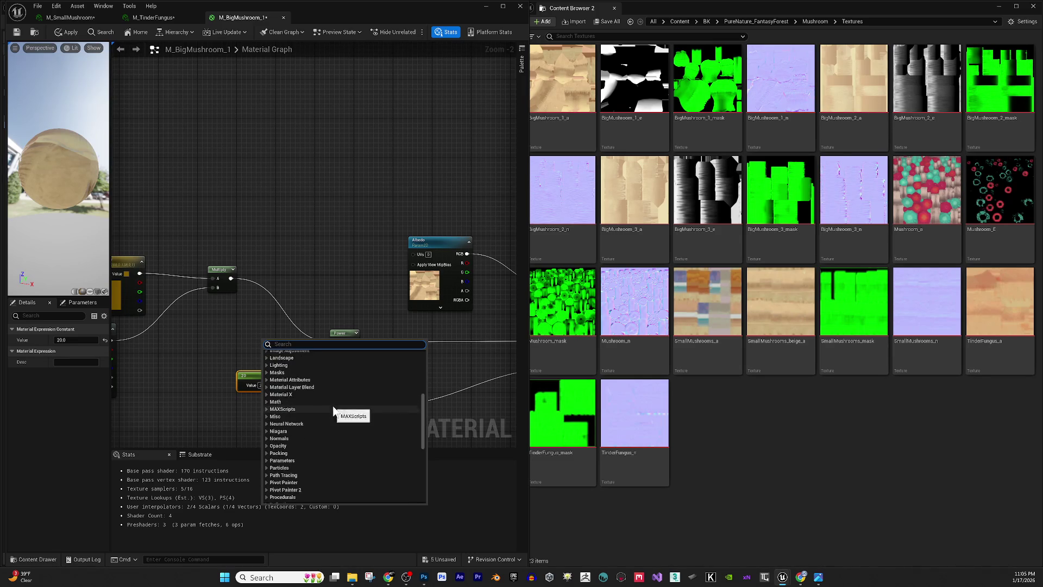
scroll(335, 412, "up", 2)
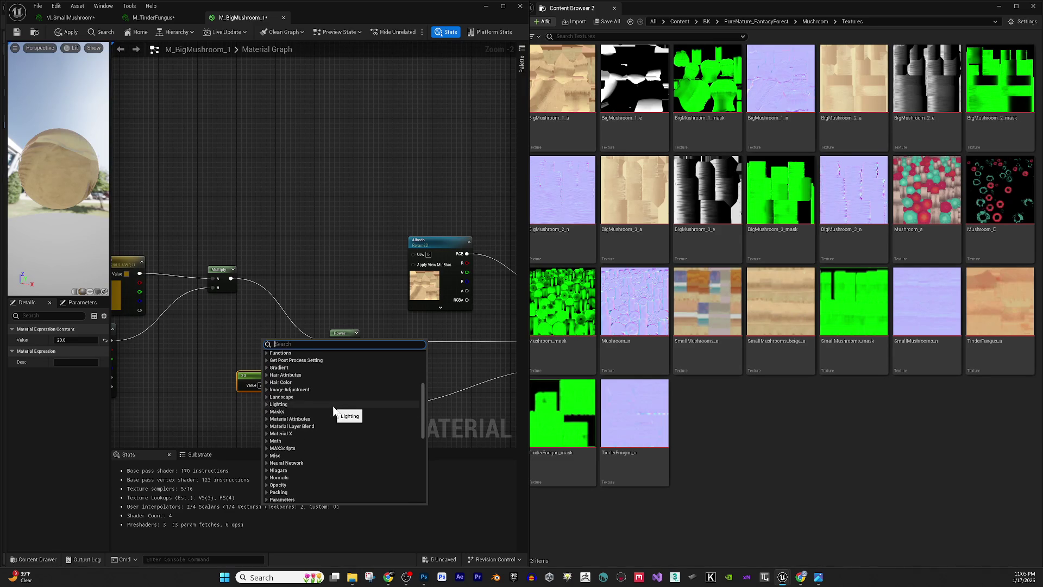
left_click(266, 440)
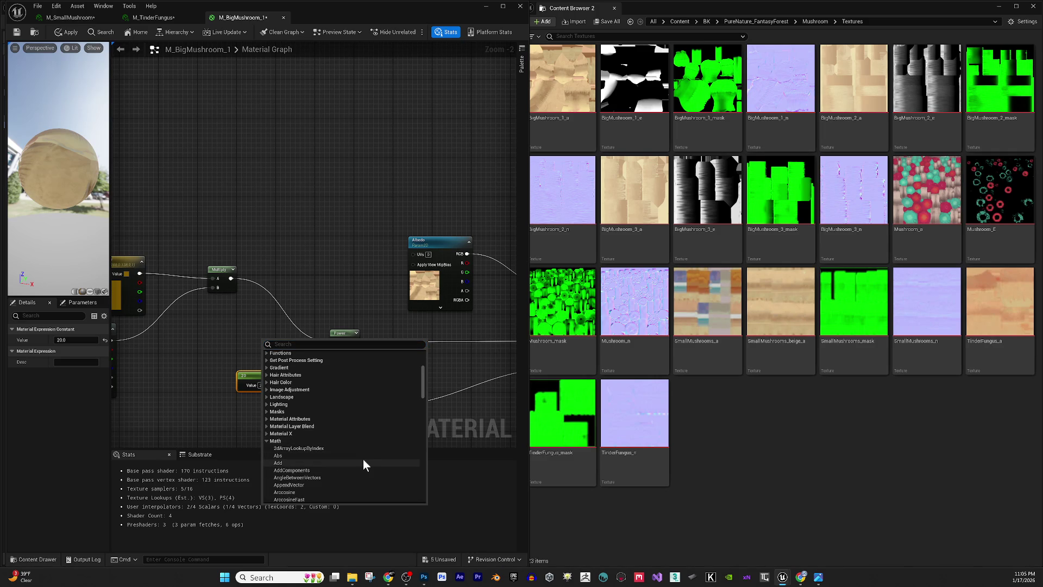
scroll(364, 460, "down", 1)
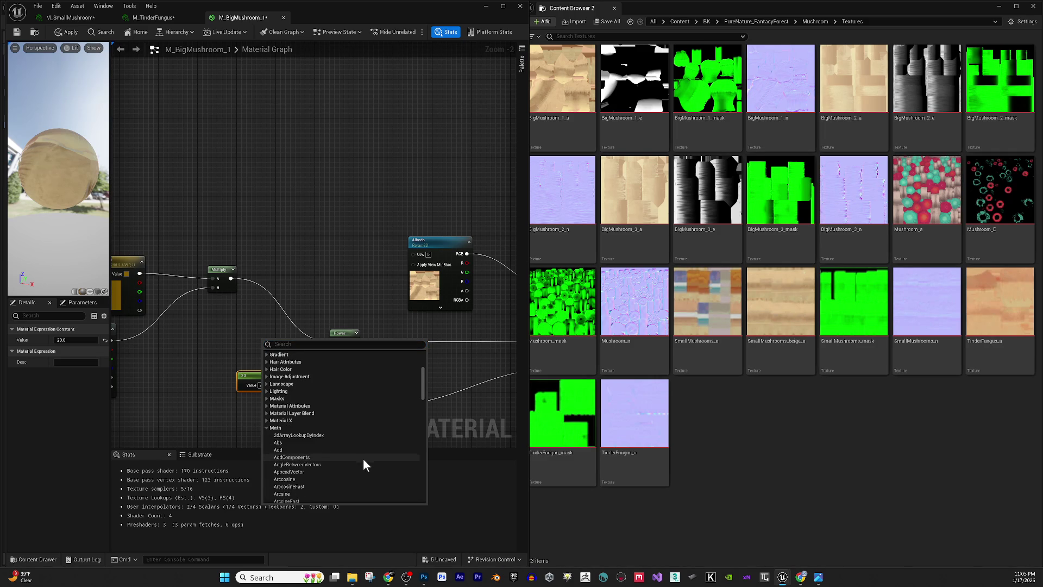
scroll(363, 459, "down", 1)
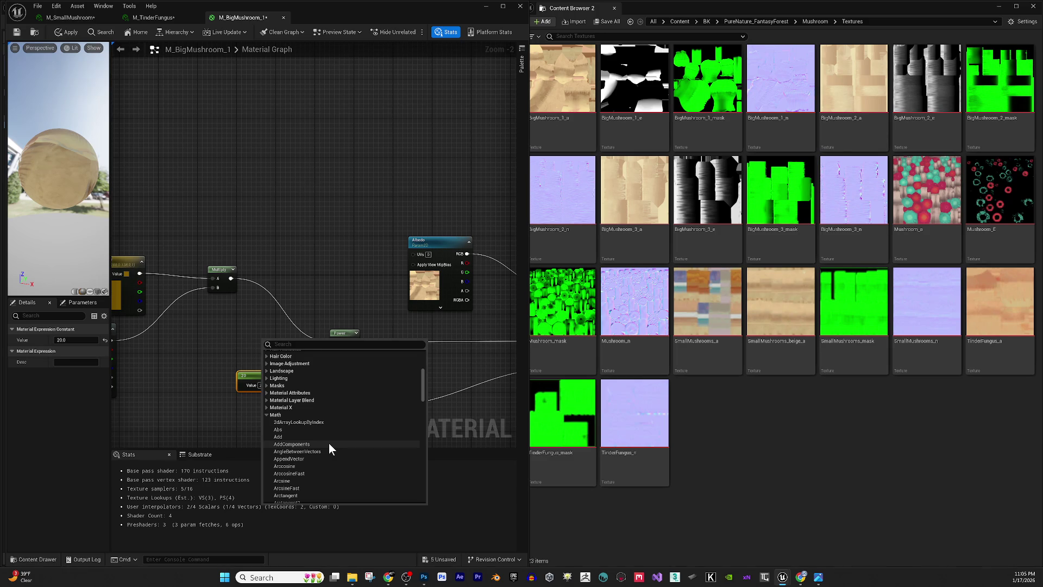
scroll(328, 442, "down", 1)
scroll(328, 442, "down", 1)
scroll(328, 443, "down", 3)
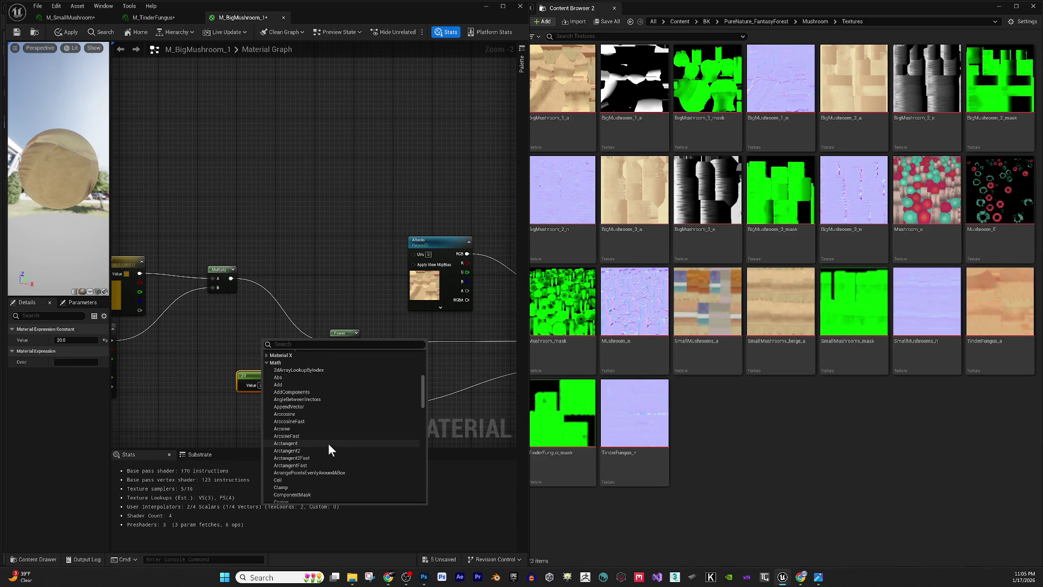
scroll(328, 443, "down", 2)
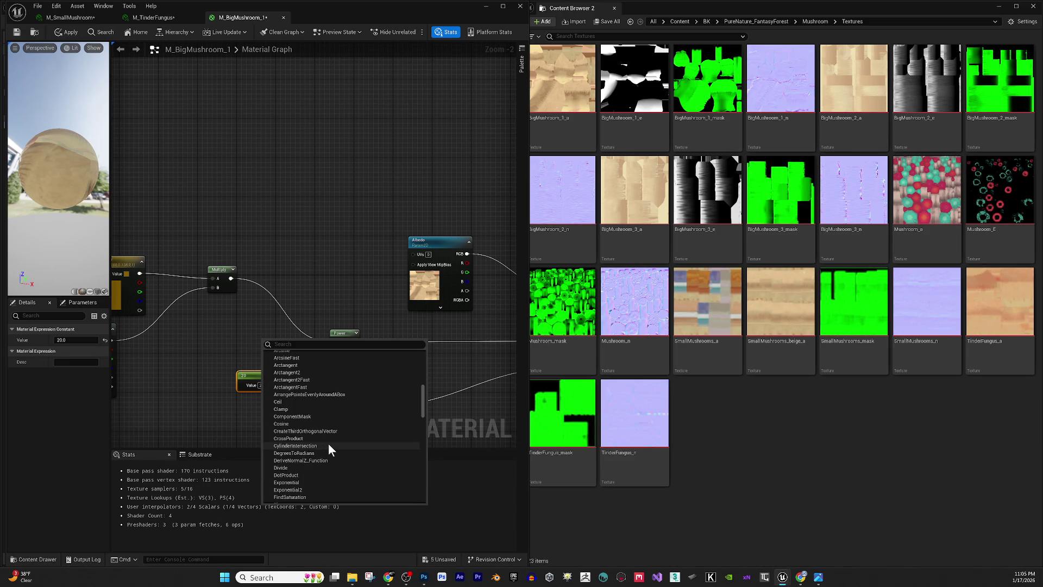
scroll(328, 444, "down", 1)
left_click(304, 469)
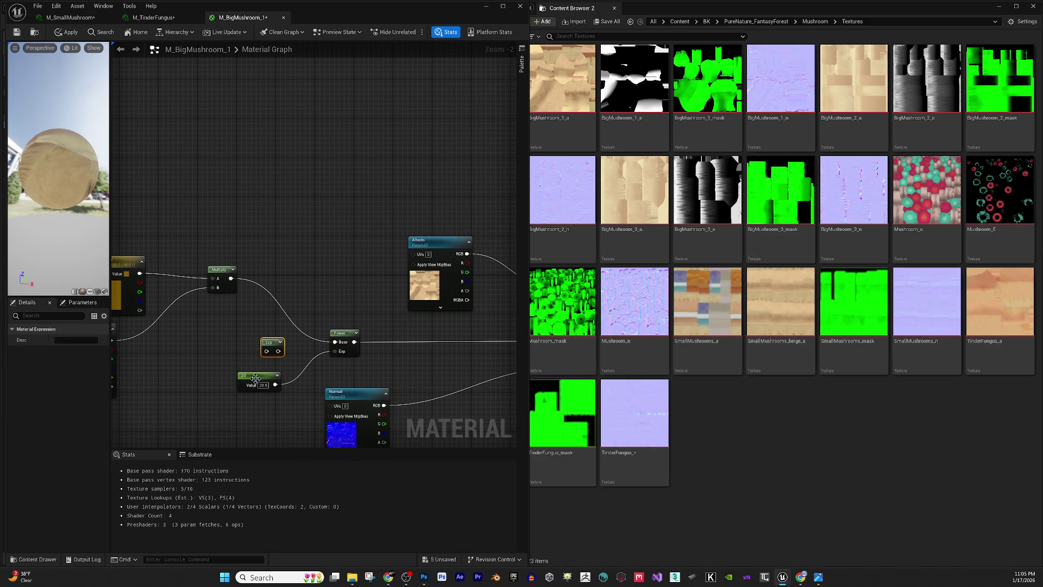
- Wire Exp into Power's exponent, feed it the constant, and set the constant to 0.1
left_click_drag(263, 353, 276, 357)
mouse_move(288, 351)
left_mouse_down()
mouse_move(308, 360)
mouse_move(342, 353)
left_mouse_up()
left_click_drag(275, 384, 276, 351)
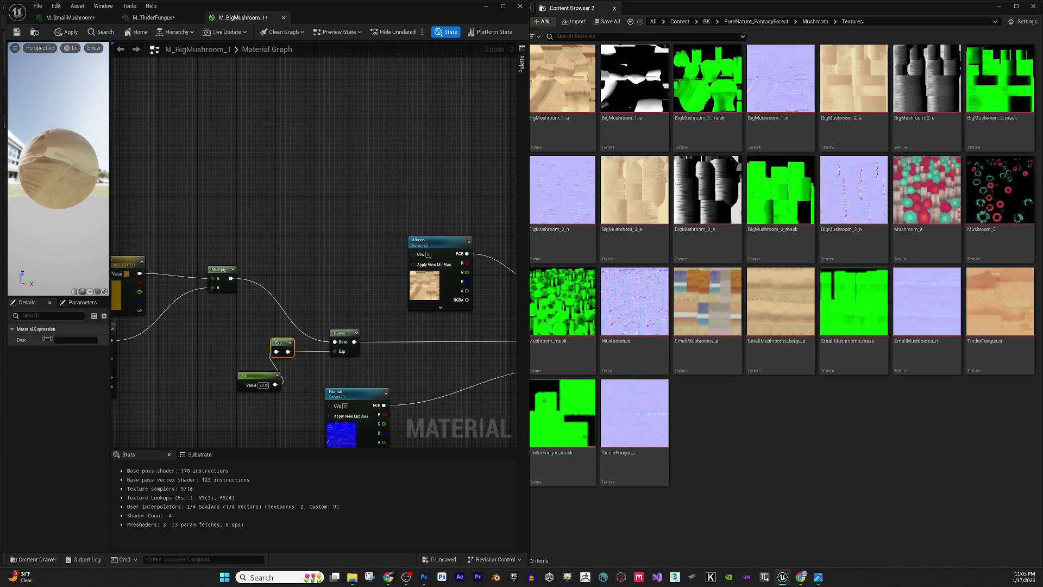
left_click(253, 380)
left_click(76, 340)
type("0.1")
key("Return")
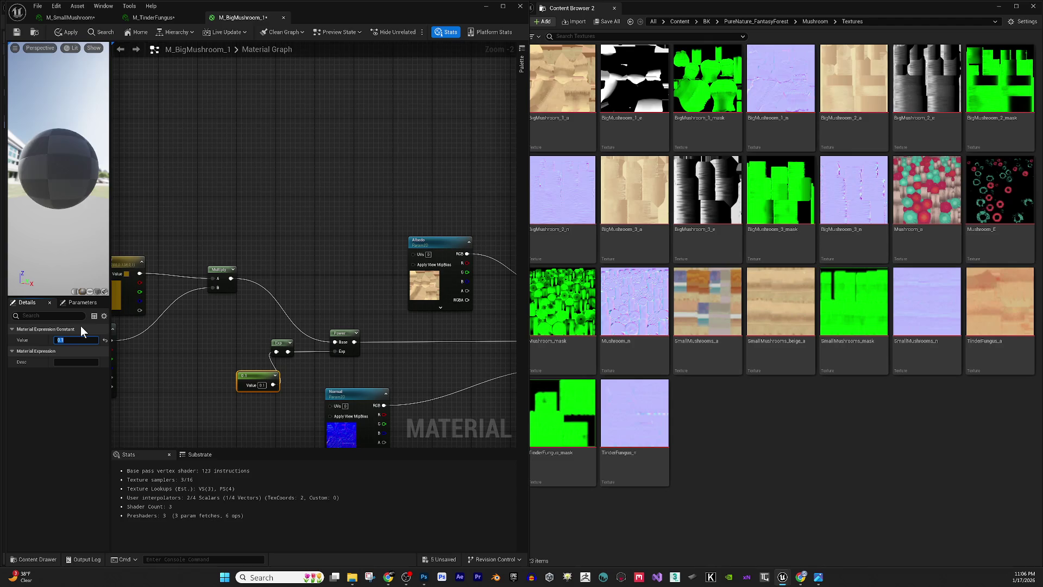
- Raise the constant to about 1101.19, then delete the Exp node
mouse_move(83, 224)
left_mouse_down()
mouse_move(68, 223)
mouse_move(83, 224)
left_mouse_up()
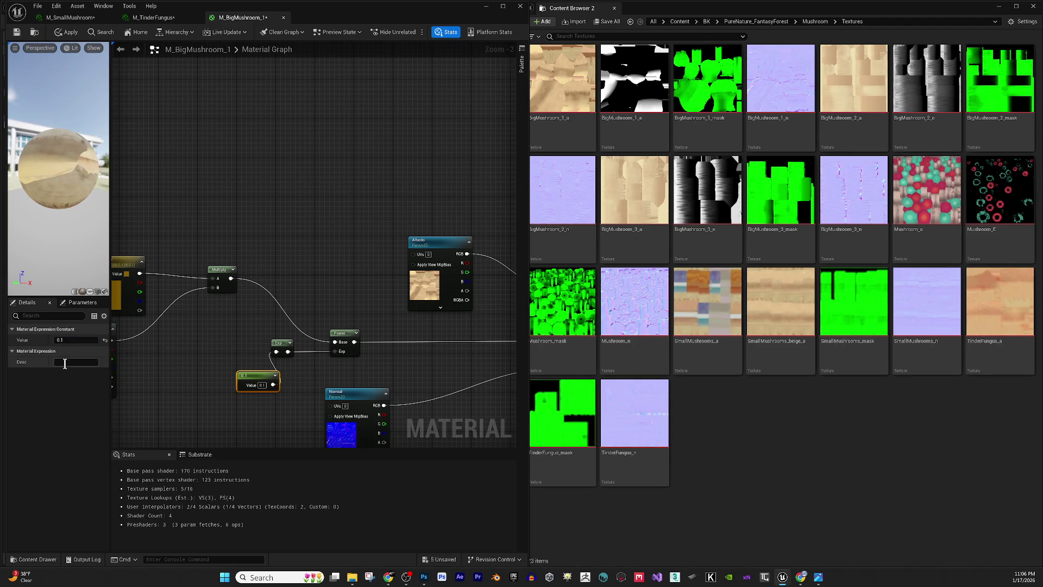
mouse_move(65, 339)
left_mouse_down()
mouse_move(93, 340)
mouse_move(69, 339)
left_mouse_up()
key("Return")
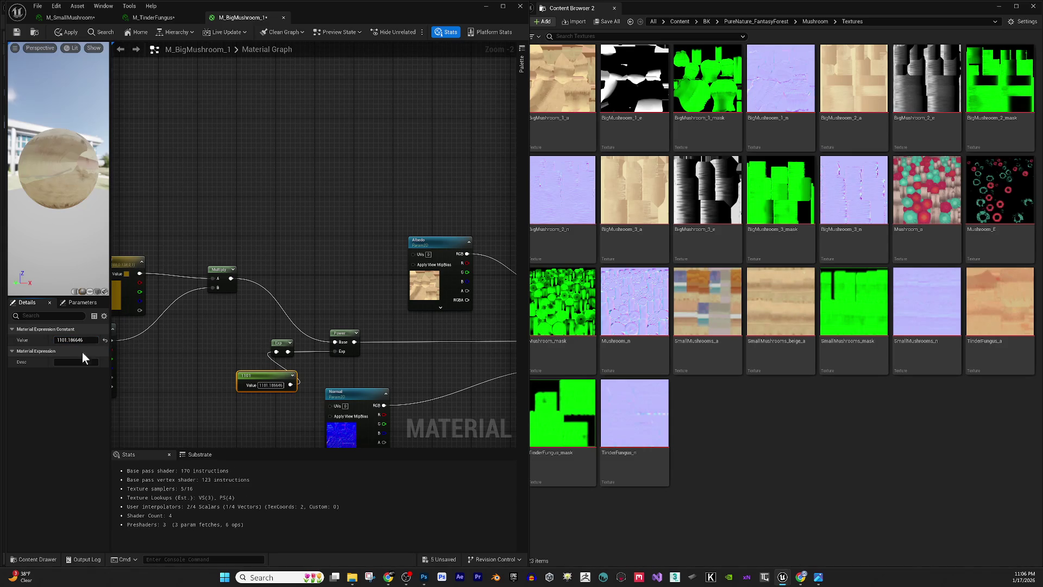
left_click(229, 383)
mouse_move(224, 399)
left_mouse_down()
mouse_move(325, 334)
mouse_move(293, 353)
mouse_move(296, 389)
mouse_move(286, 381)
mouse_move(338, 351)
left_mouse_up()
left_click(278, 342)
key("Delete")
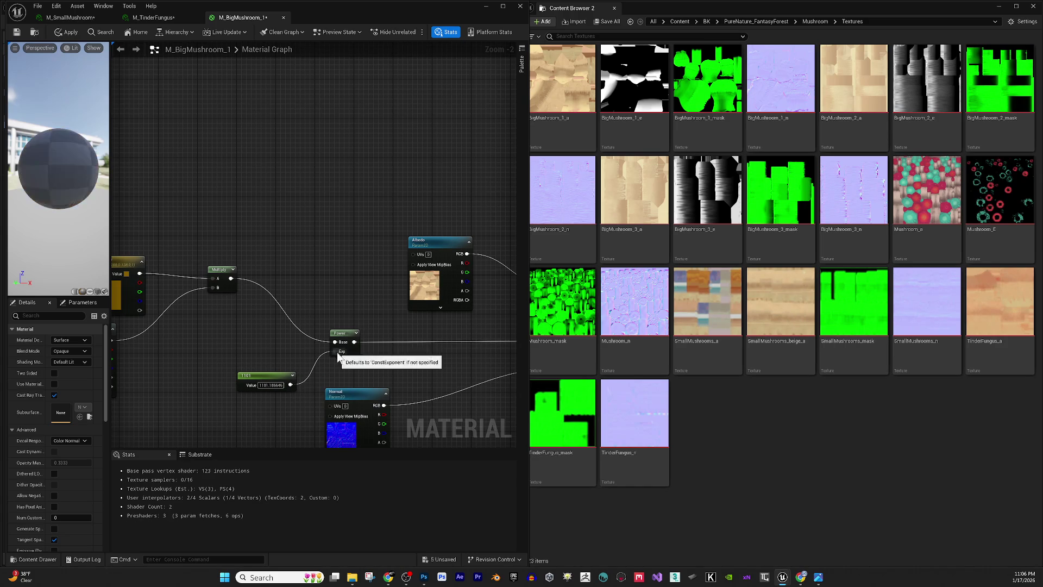
- Add a CheapContrast node from a 'cont' search and delete the Power node
right_click(278, 342)
type("cont")
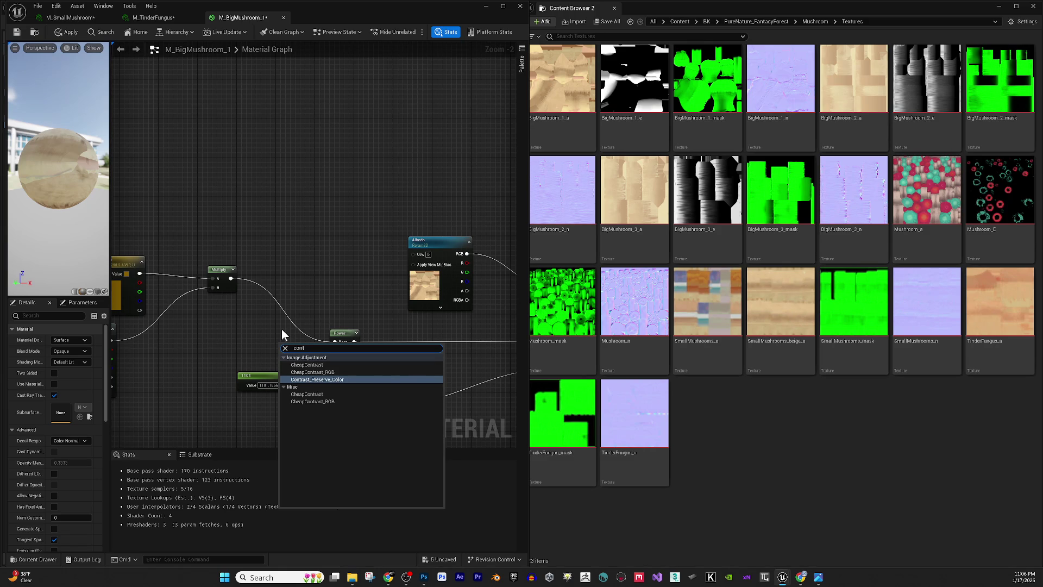
left_click(335, 393)
mouse_move(318, 349)
left_mouse_down()
mouse_move(437, 371)
mouse_move(434, 342)
left_mouse_up()
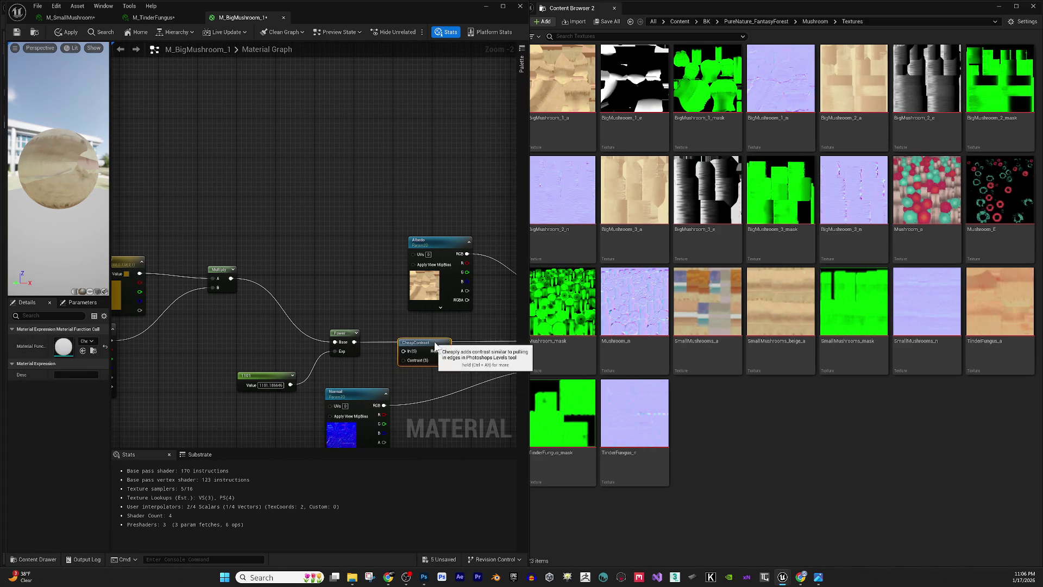
left_click(348, 347)
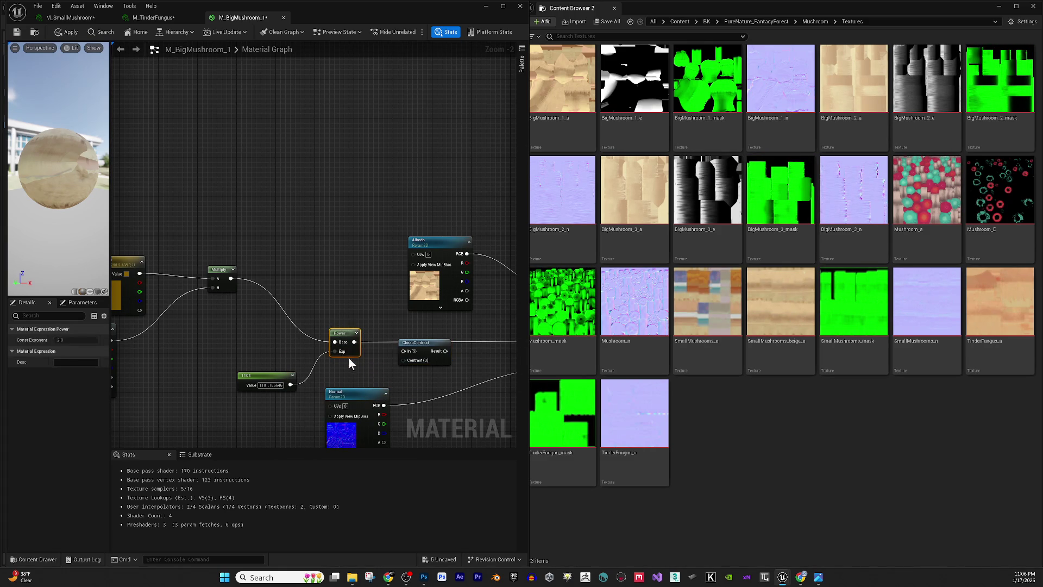
key("Delete")
- Wire Multiply into CheapContrast's In and a constant of 1 into its Contrast
mouse_move(228, 283)
left_mouse_down()
mouse_move(412, 353)
mouse_move(372, 344)
mouse_move(510, 338)
mouse_move(369, 340)
left_mouse_up()
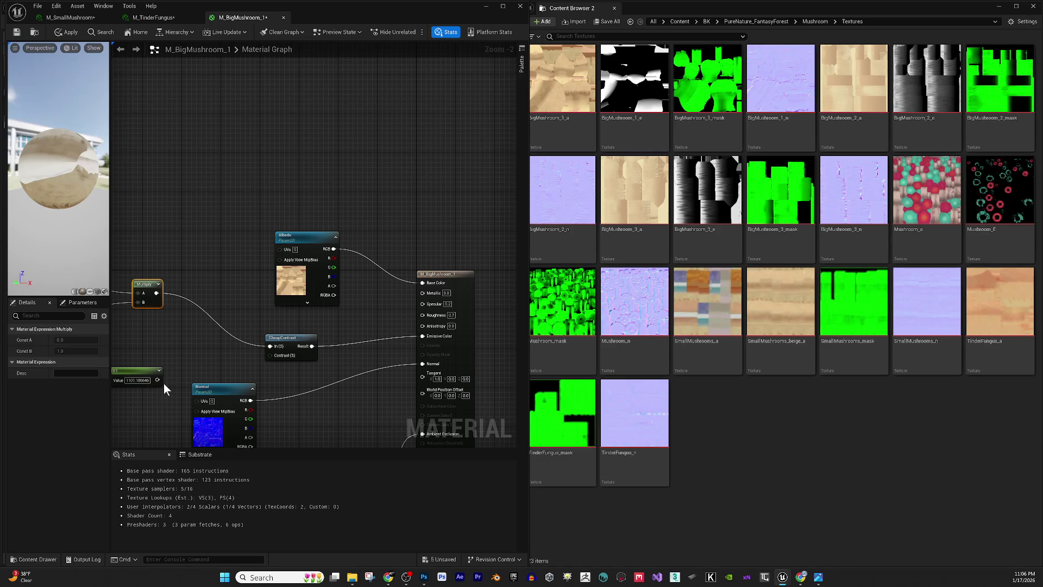
mouse_move(157, 380)
left_mouse_down()
mouse_move(268, 369)
mouse_move(270, 356)
left_mouse_up()
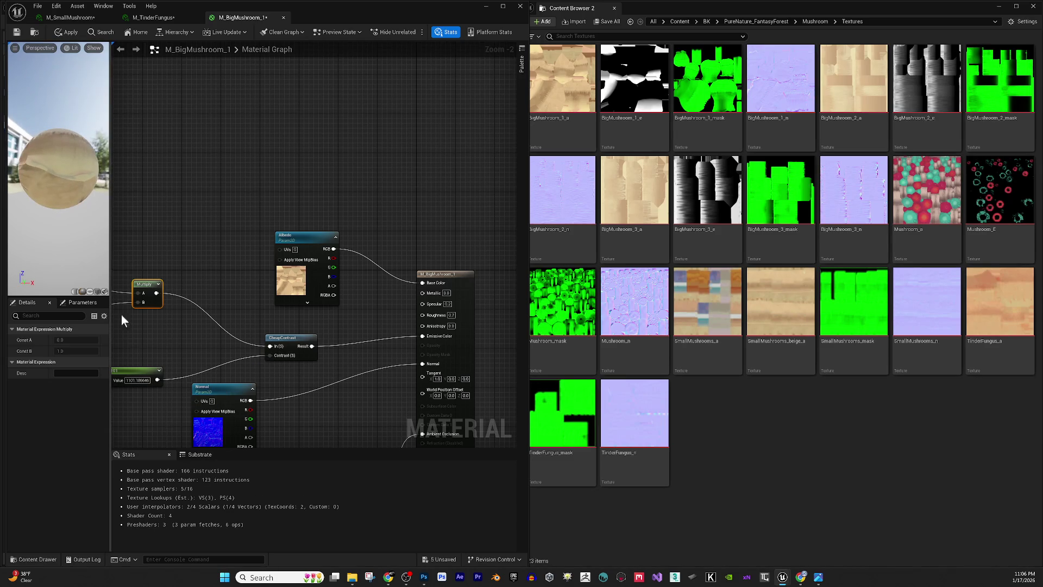
left_click(120, 381)
left_click(64, 339)
type("1")
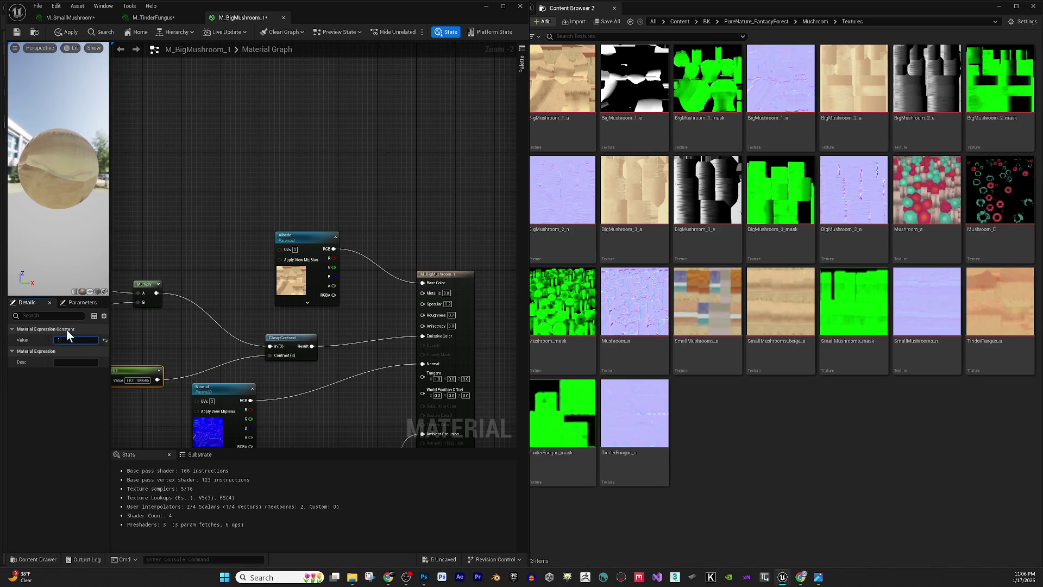
key("Return")
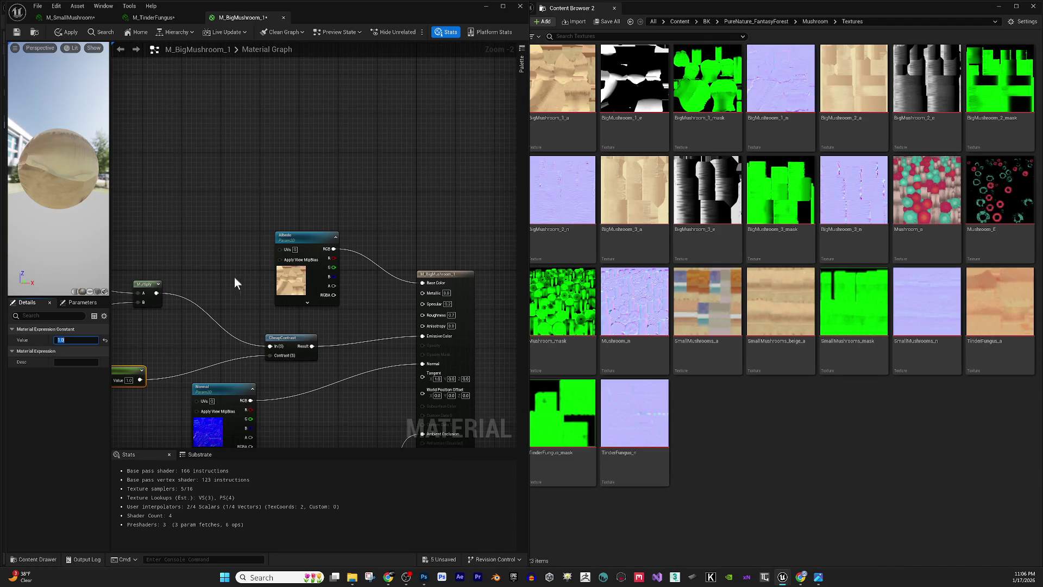
left_click(282, 338)
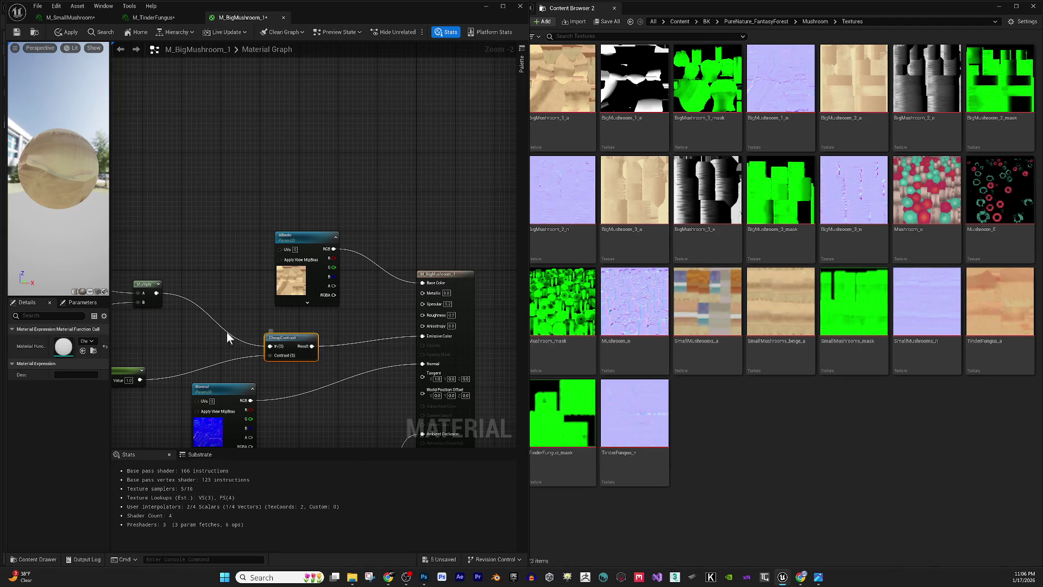
- Delete CheapContrast and add a Power node found by searching 'power'
key("Delete")
right_click(275, 343)
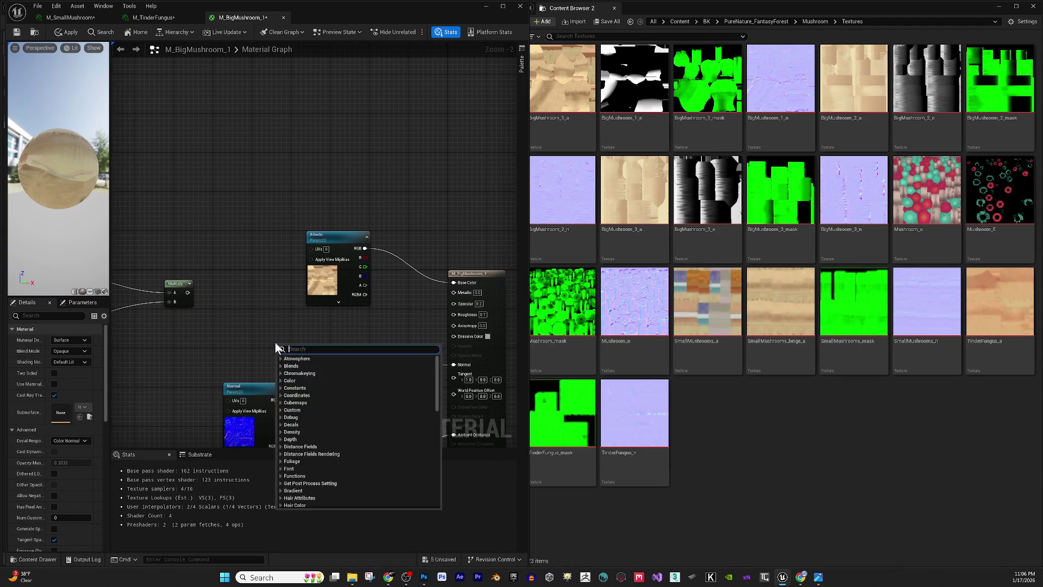
right_click(226, 345)
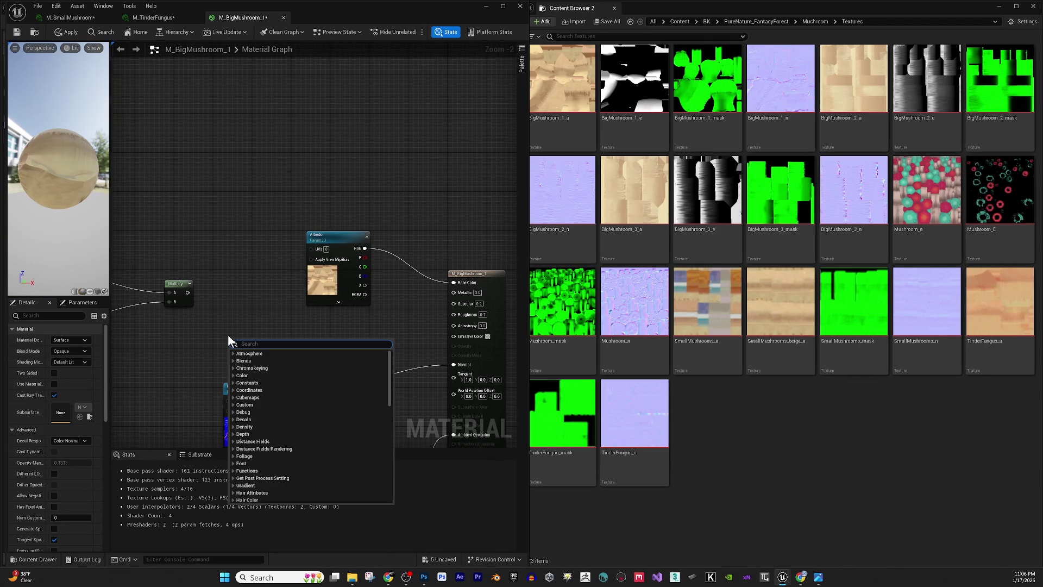
type("power")
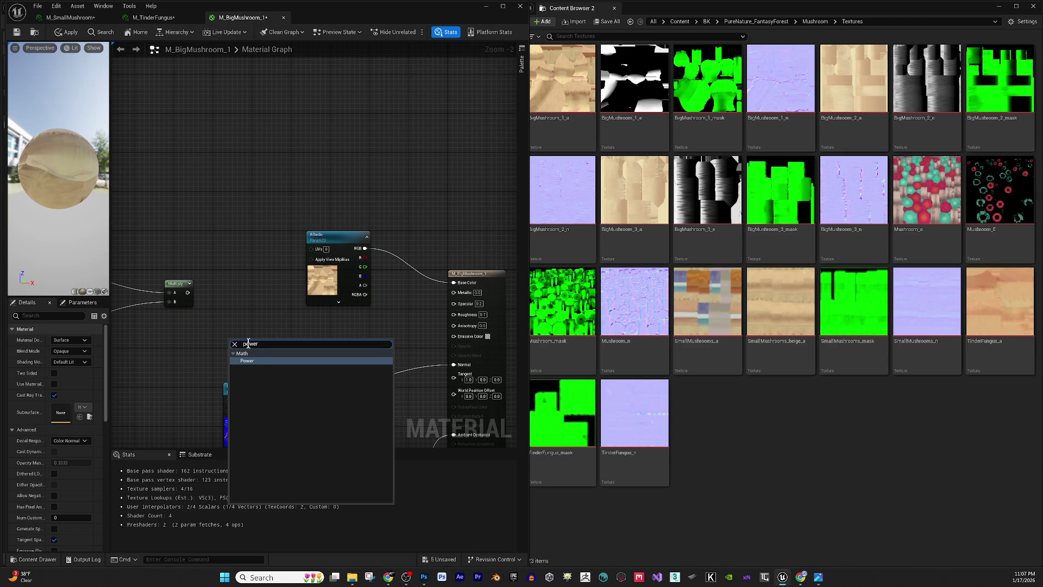
left_click(269, 361)
left_click_drag(270, 360, 331, 366)
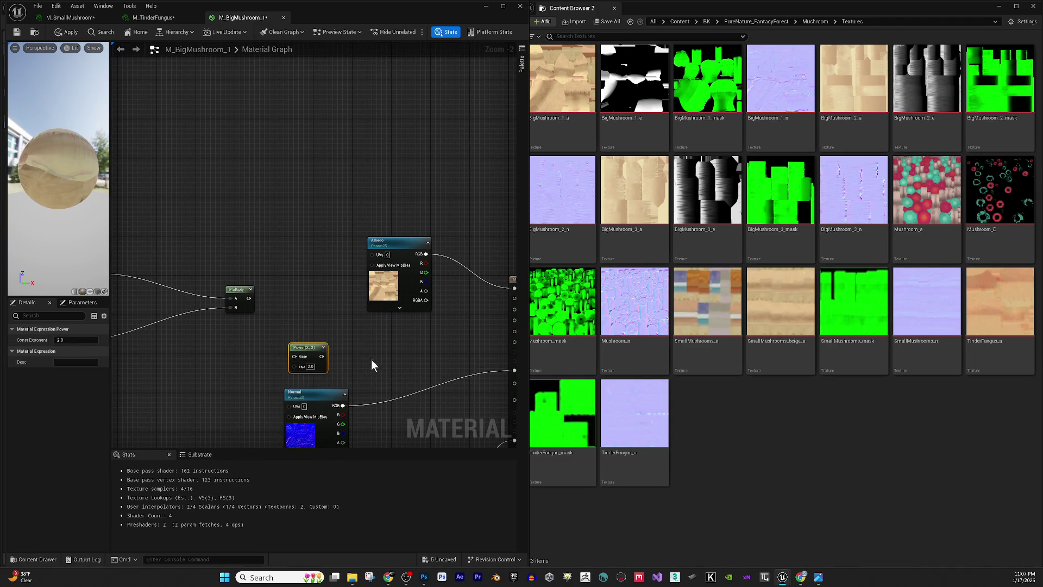
left_click_drag(322, 356, 323, 347)
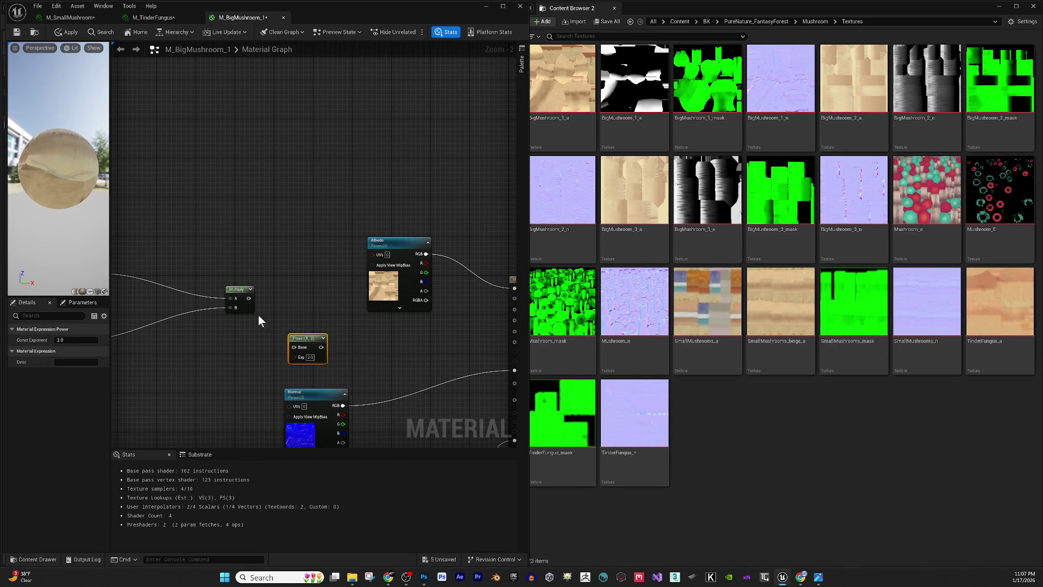
- Wire Multiply into Power's Base and Power into Emissive Color, then add a Constant
mouse_move(249, 298)
left_mouse_down()
mouse_move(269, 342)
mouse_move(293, 345)
left_mouse_up()
left_click_drag(345, 320, 323, 318)
left_click_drag(270, 346, 225, 296)
left_click_drag(298, 346, 325, 352)
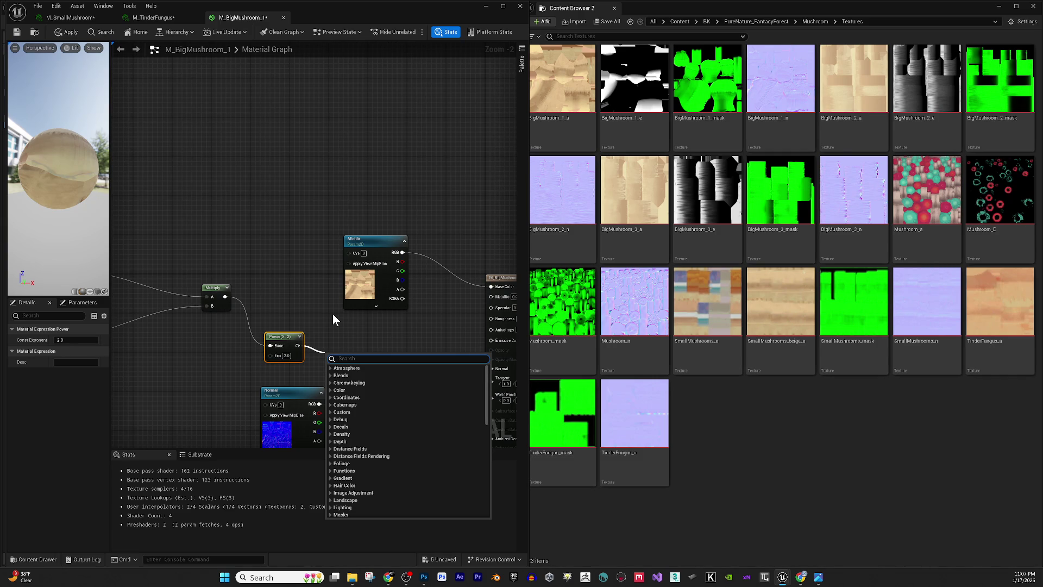
left_click(324, 313)
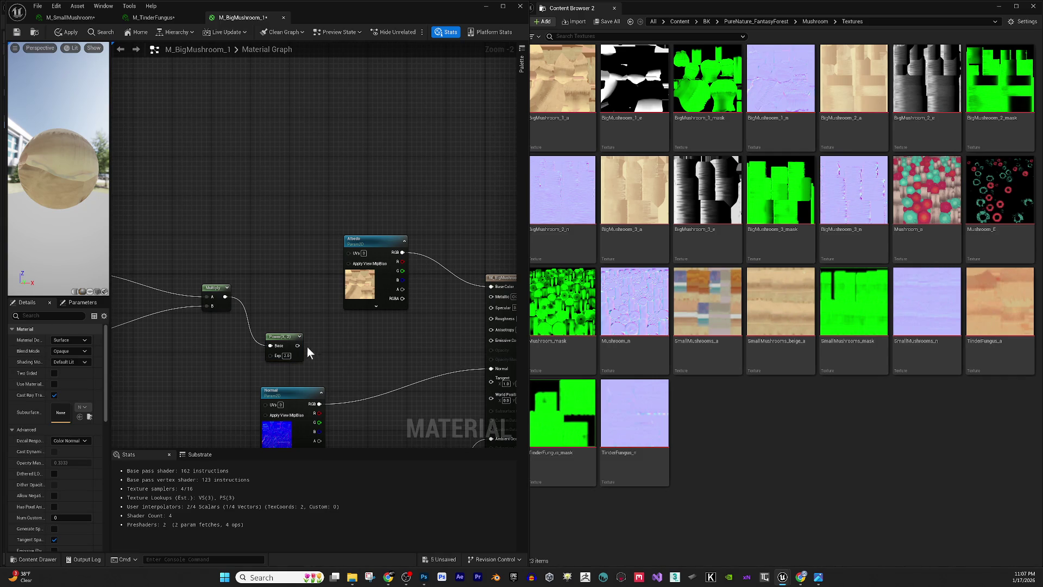
mouse_move(298, 346)
left_mouse_down()
mouse_move(501, 345)
mouse_move(422, 344)
mouse_move(431, 339)
left_mouse_up()
left_click_drag(172, 321, 293, 334)
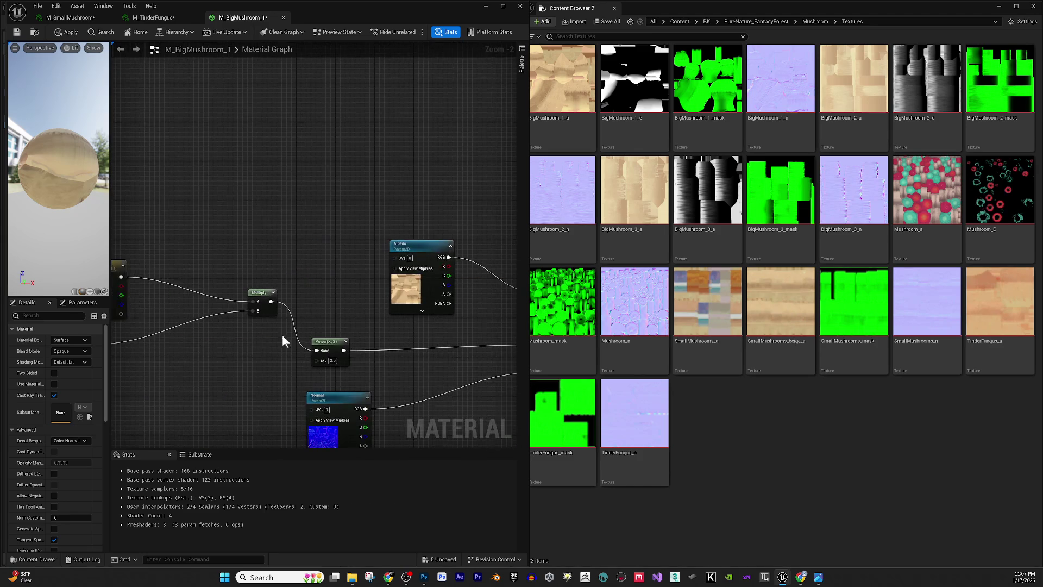
right_click(215, 362)
left_click(213, 359)
left_click(226, 368)
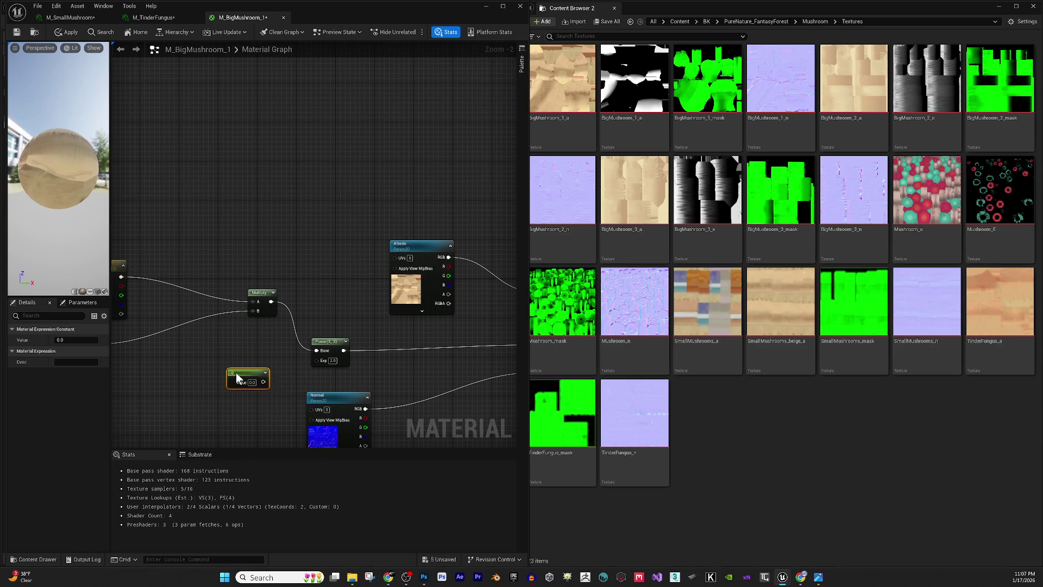
- Convert the constant to a parameter and name it Power
right_click(236, 373)
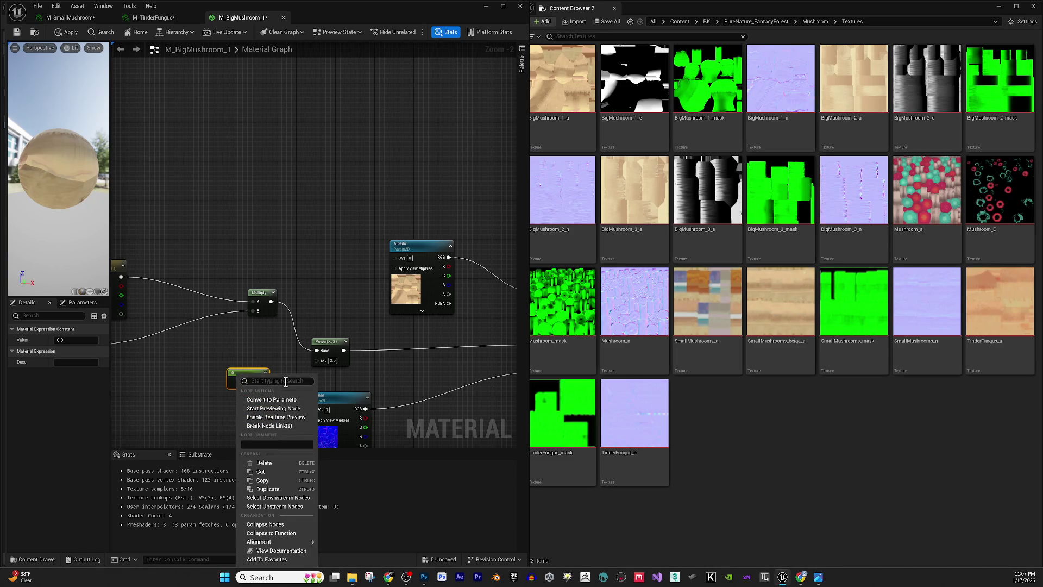
left_click(287, 399)
left_click(80, 342)
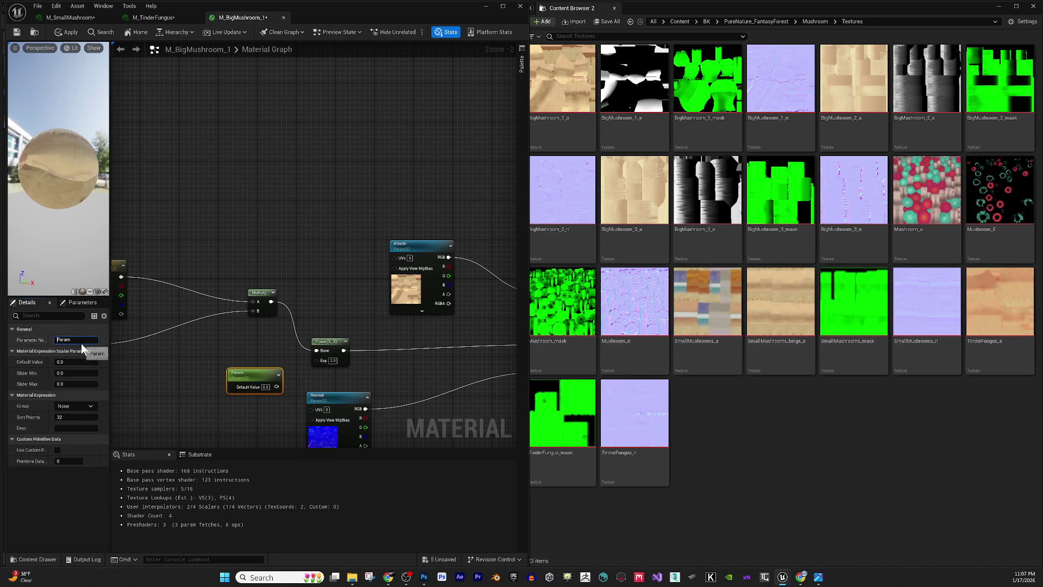
double_click(80, 341)
type("Power")
key("Return")
- Wire the Power parameter into the Power node's exponent with default value 1.0
left_click_drag(277, 387, 322, 359)
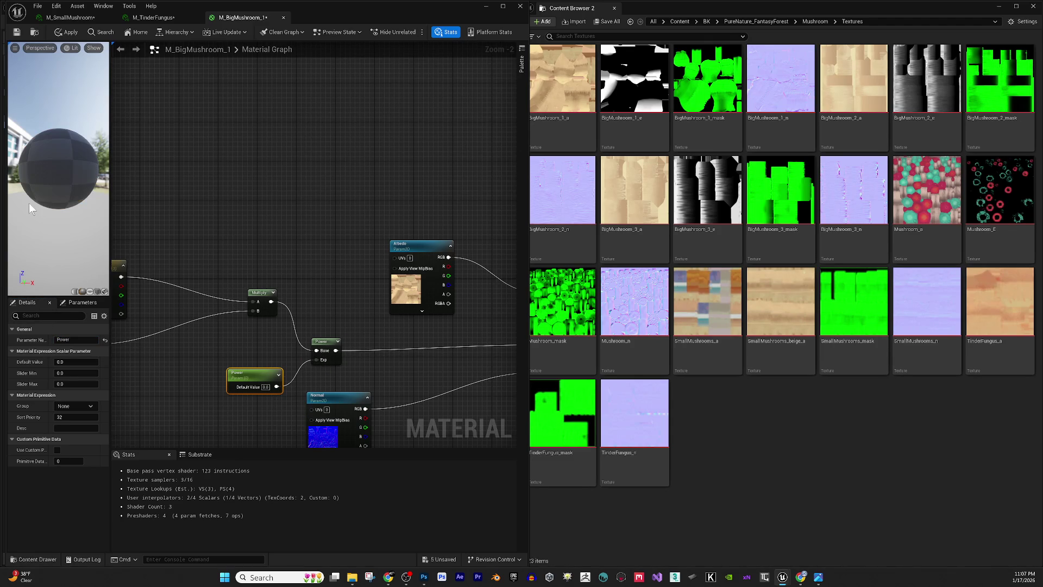
mouse_move(41, 210)
left_mouse_down()
mouse_move(98, 210)
mouse_move(70, 210)
mouse_move(83, 142)
left_mouse_up()
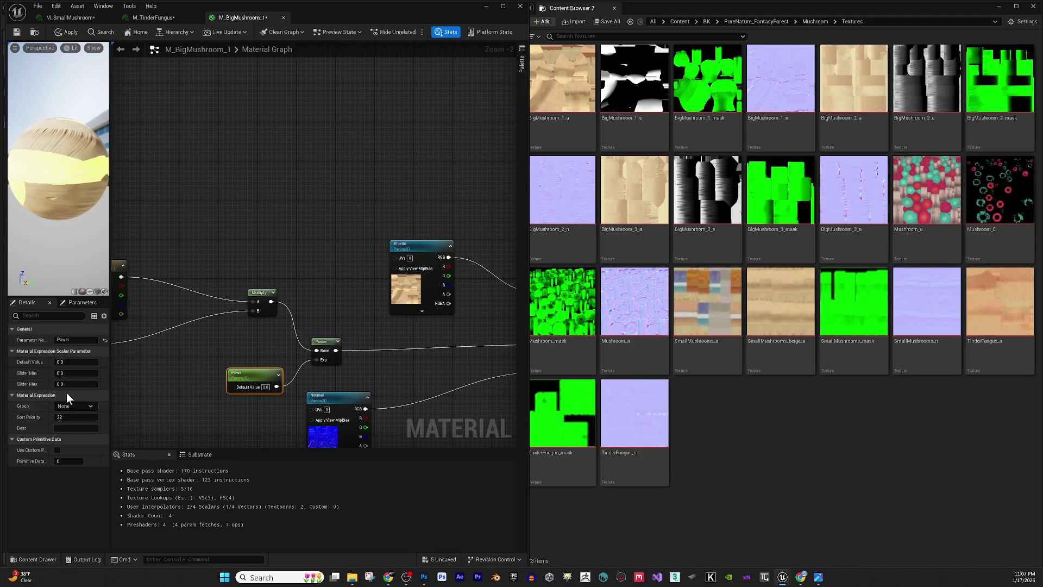
left_click(265, 388)
type("1")
key("Return")
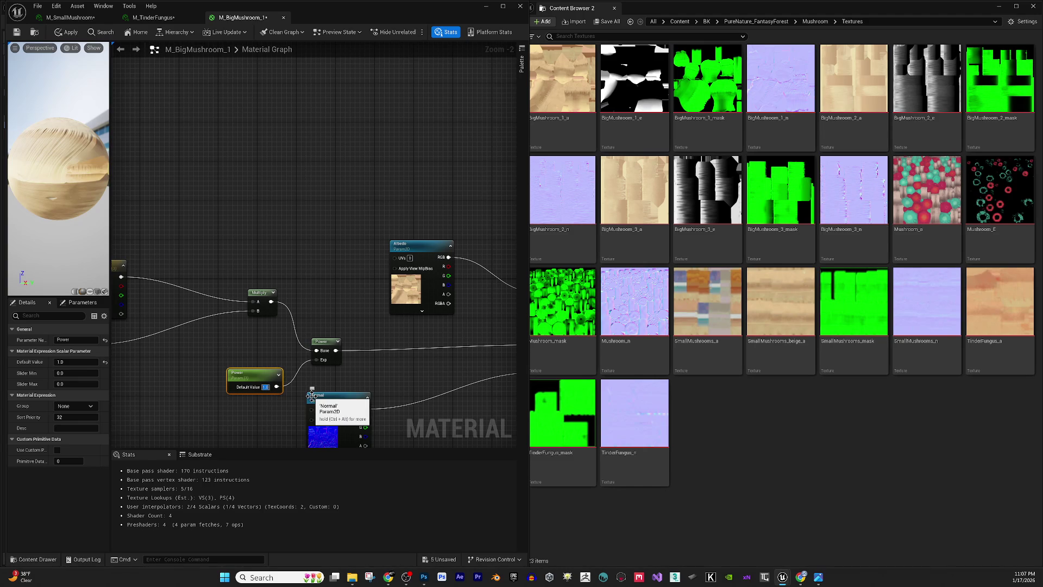
left_click_drag(218, 321, 314, 339)
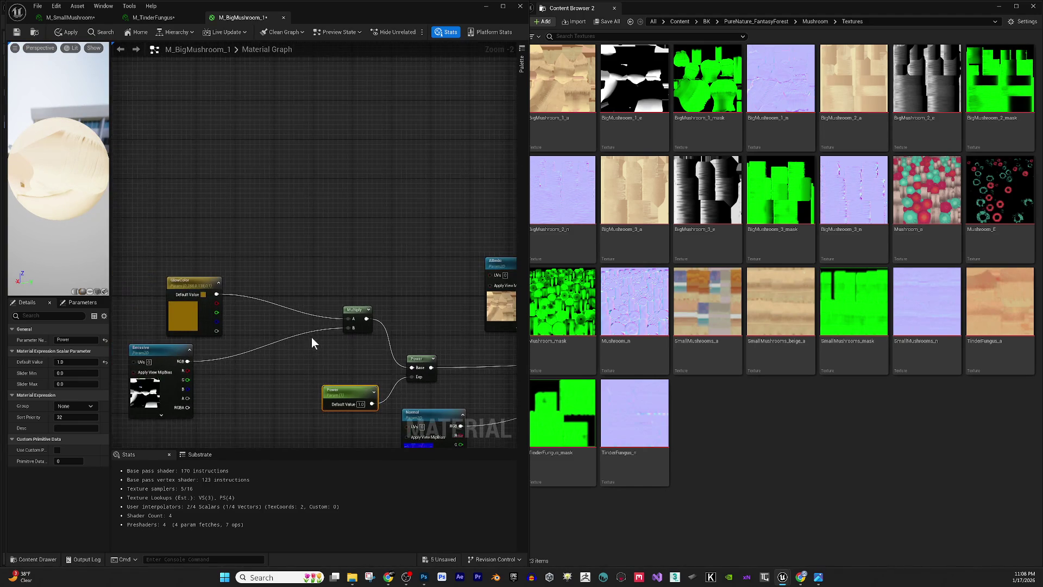
- Try Power default values of 0.5, 0.4 and 0.6 on the preview sphere
left_click(359, 404)
type("0.5")
key("Return")
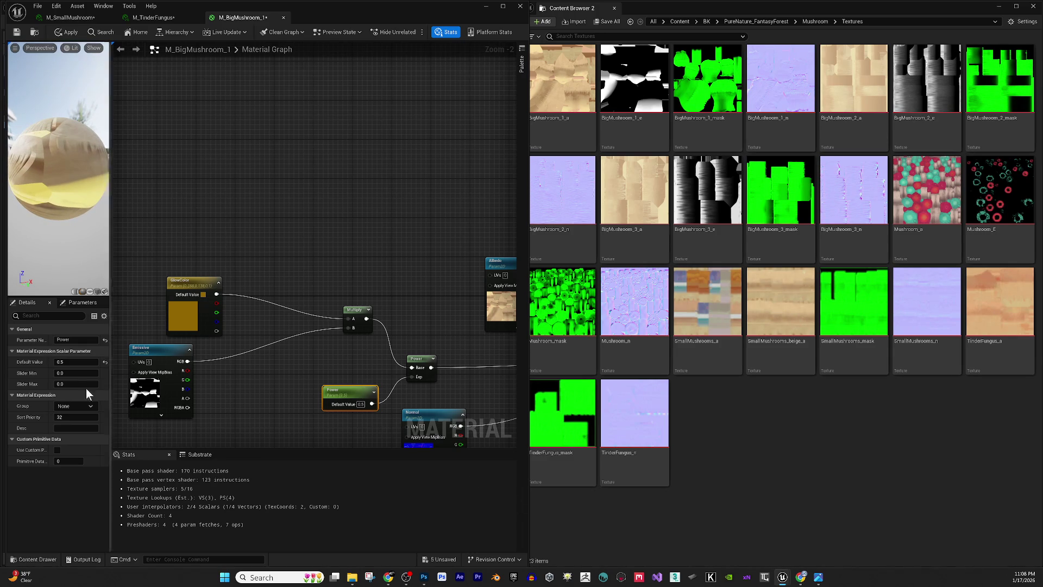
left_click(72, 361)
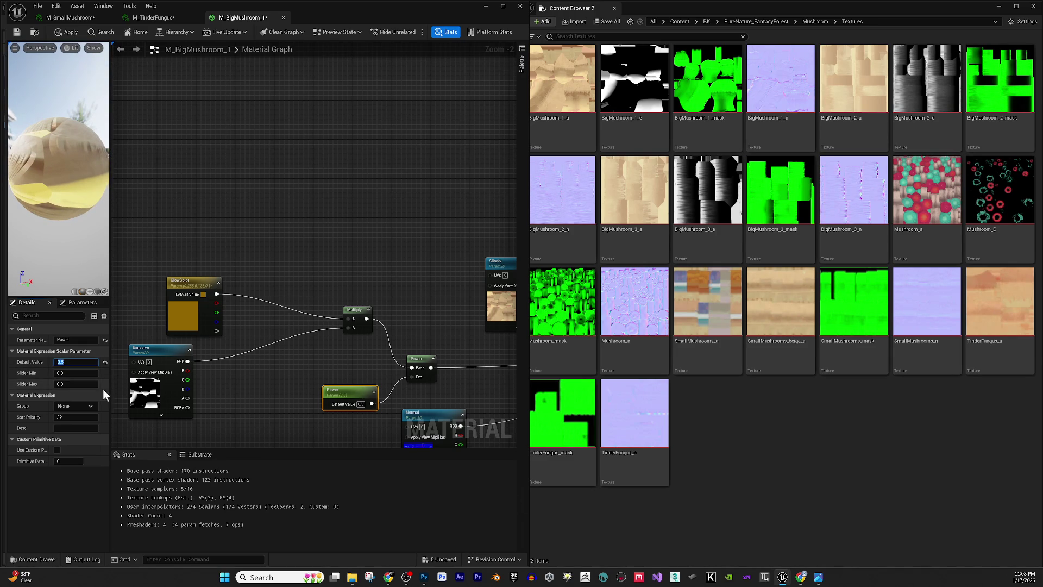
type("0.4")
key("Return")
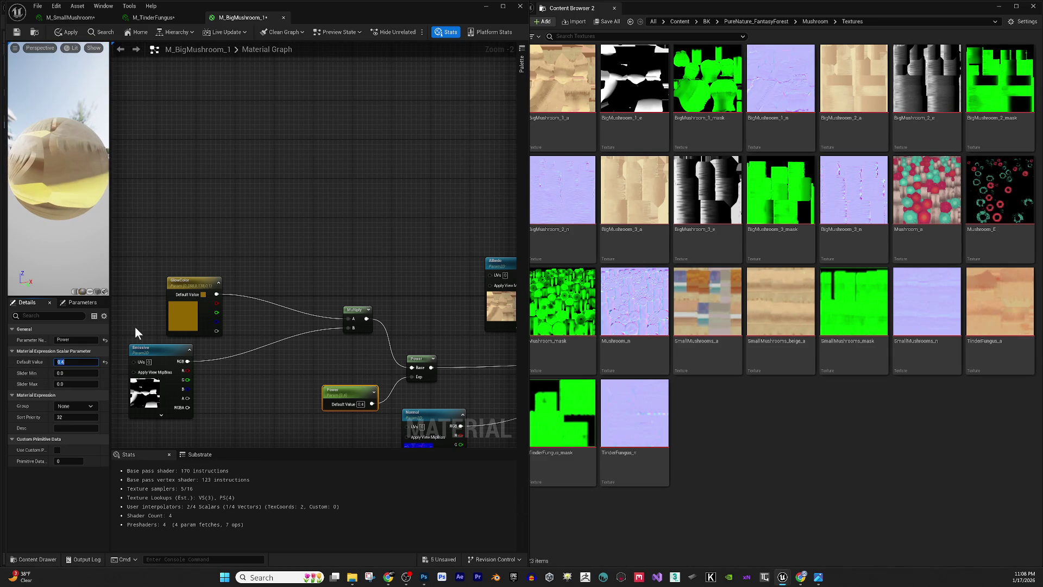
type("0.6")
key("Return")
- Try 0.9 and 4.0, then set the Power default back to 1.0
key("BackSpace")
type("0.9")
key("Return")
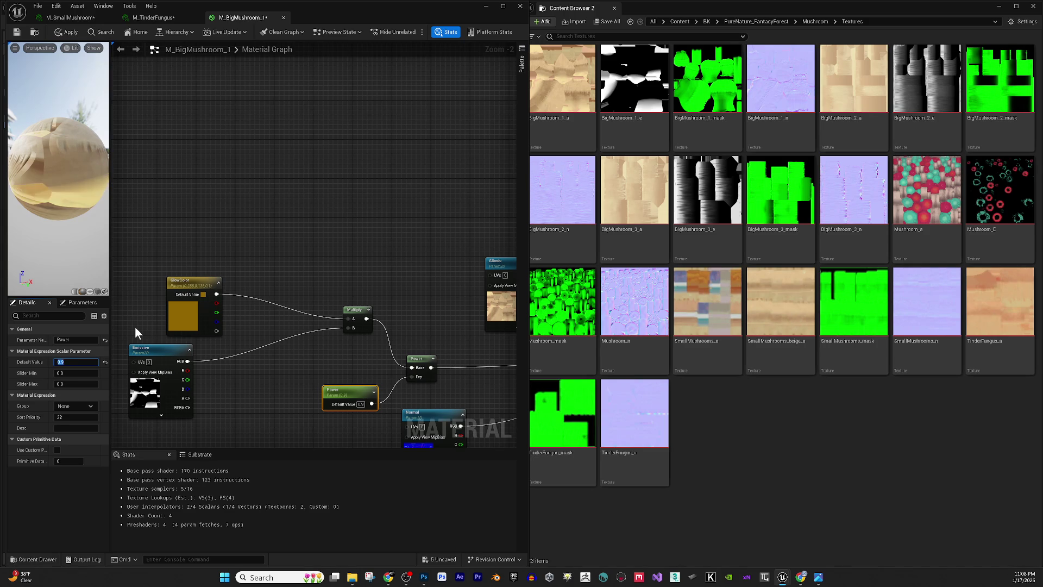
type(".")
type("4")
key("Return")
type("1")
key("Return")
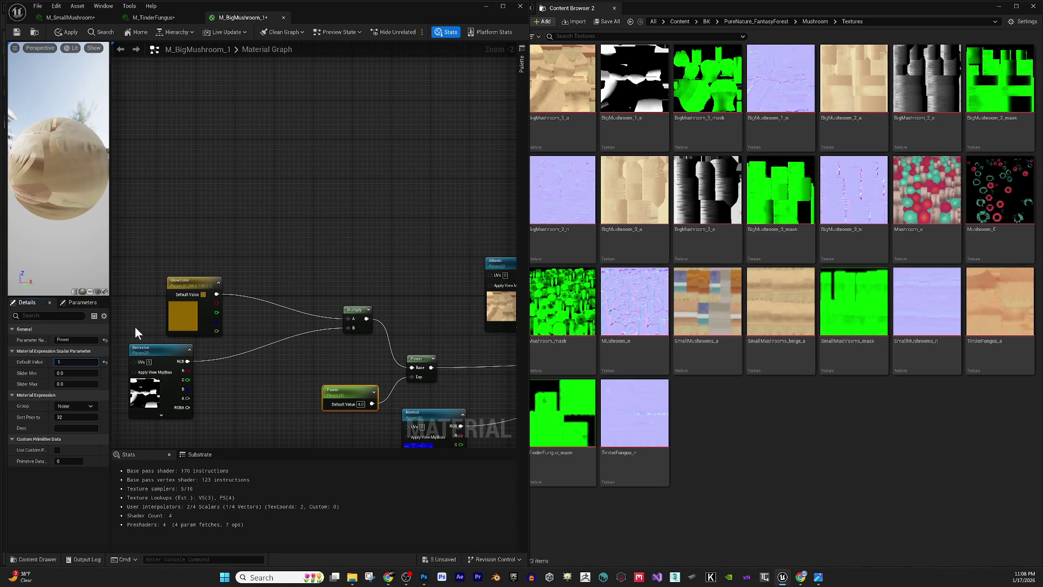
left_click(187, 320)
- Set GlowColor's default value to black in the Color Picker
left_click(80, 360)
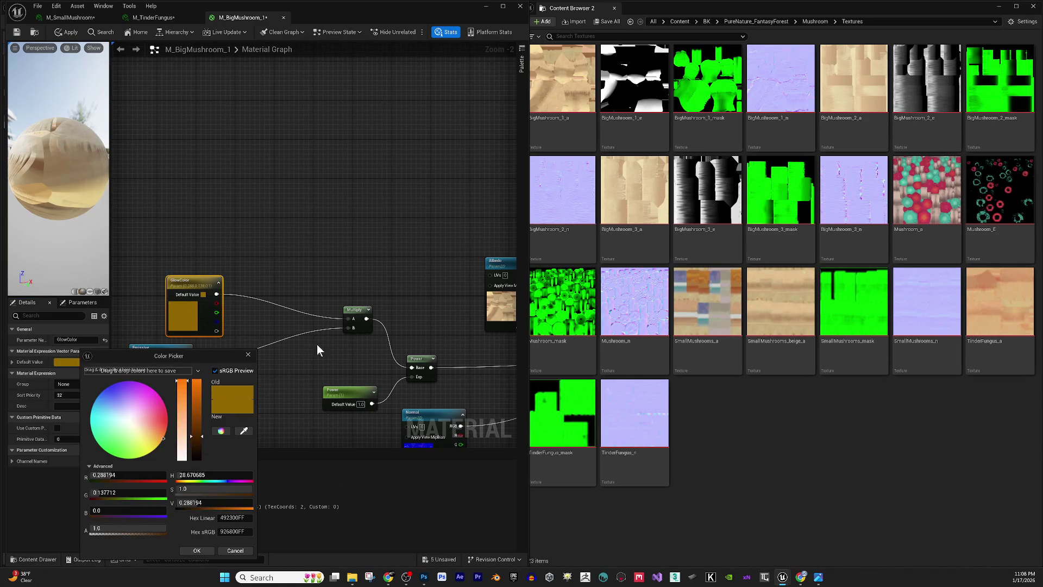
left_click_drag(204, 449, 201, 462)
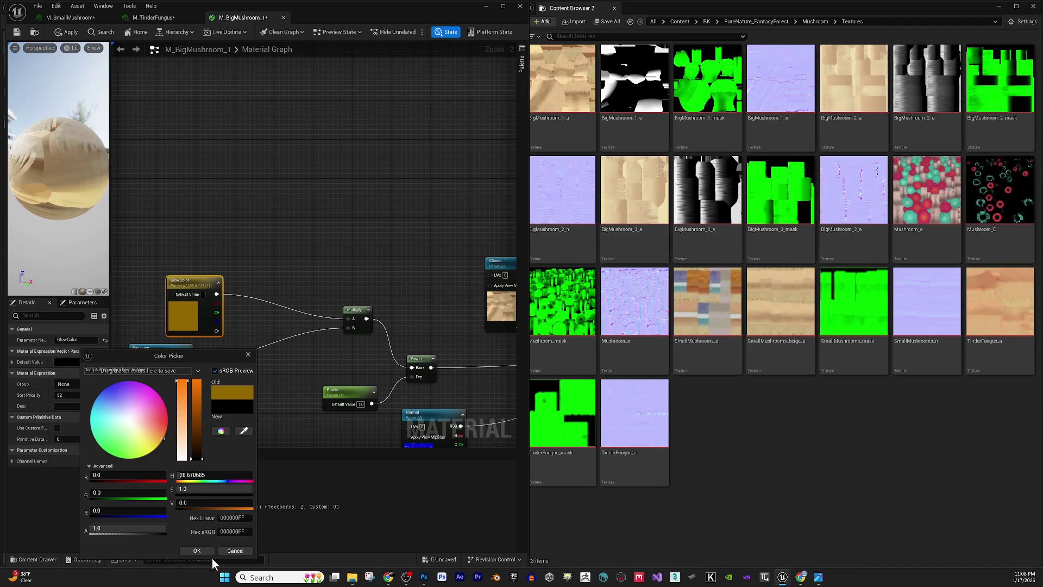
left_click(197, 550)
left_click_drag(73, 246, 44, 239)
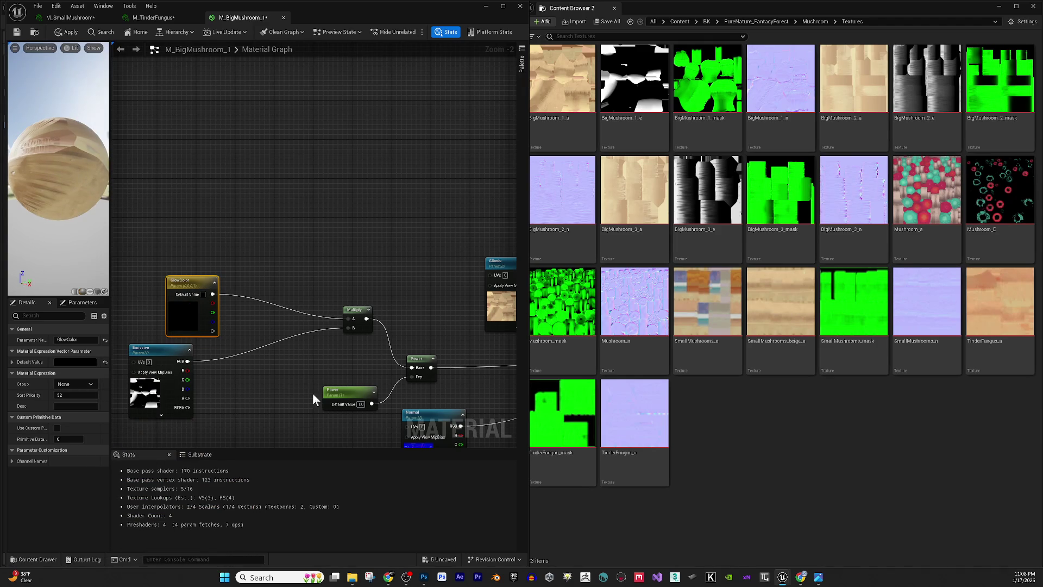
left_click_drag(243, 364, 224, 352)
- Rename the Power parameter to Glow Intensity
left_click(326, 397)
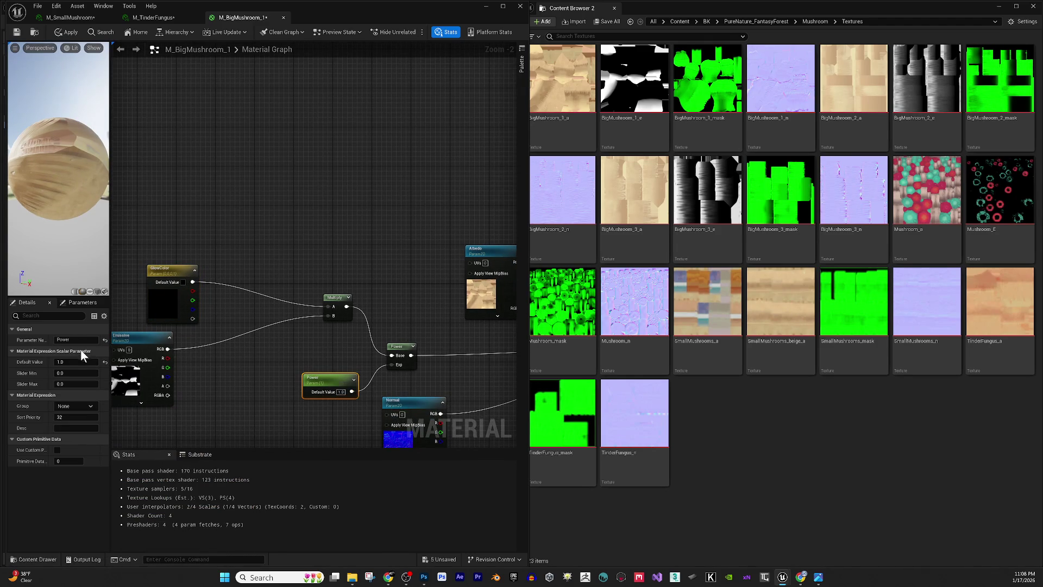
left_click(58, 340)
type("Glow Intensity")
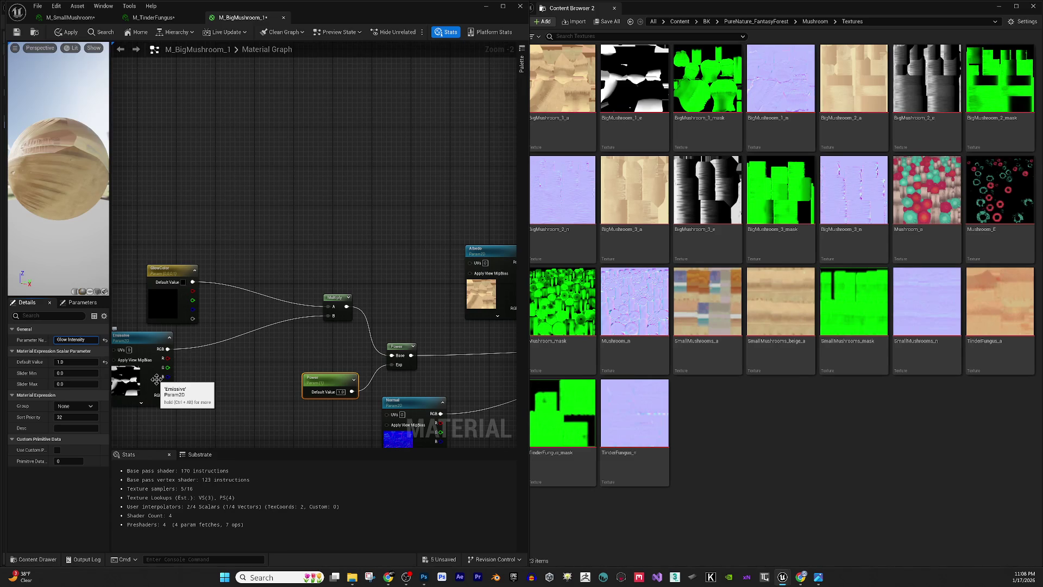
key("Return")
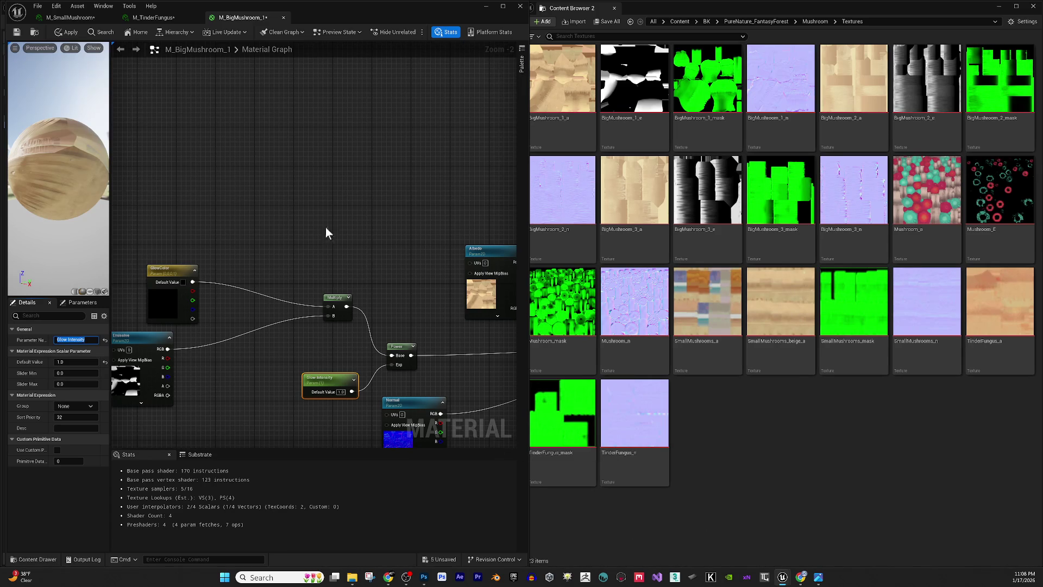
left_click_drag(259, 239, 237, 193)
left_click_drag(250, 360, 337, 373)
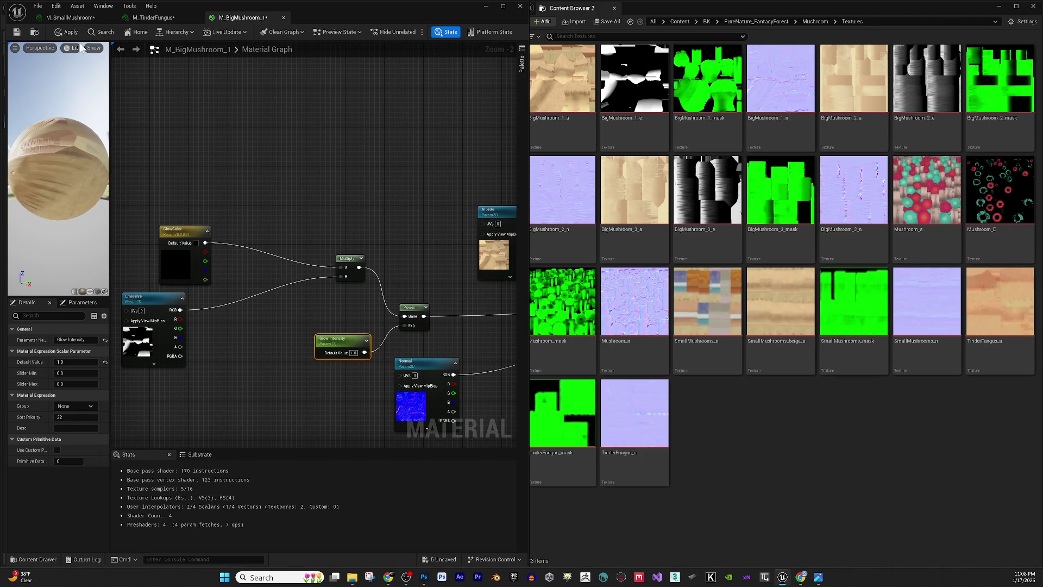
- Apply and save the M_BigMushroom_1 material, then close its editor
left_click(62, 31)
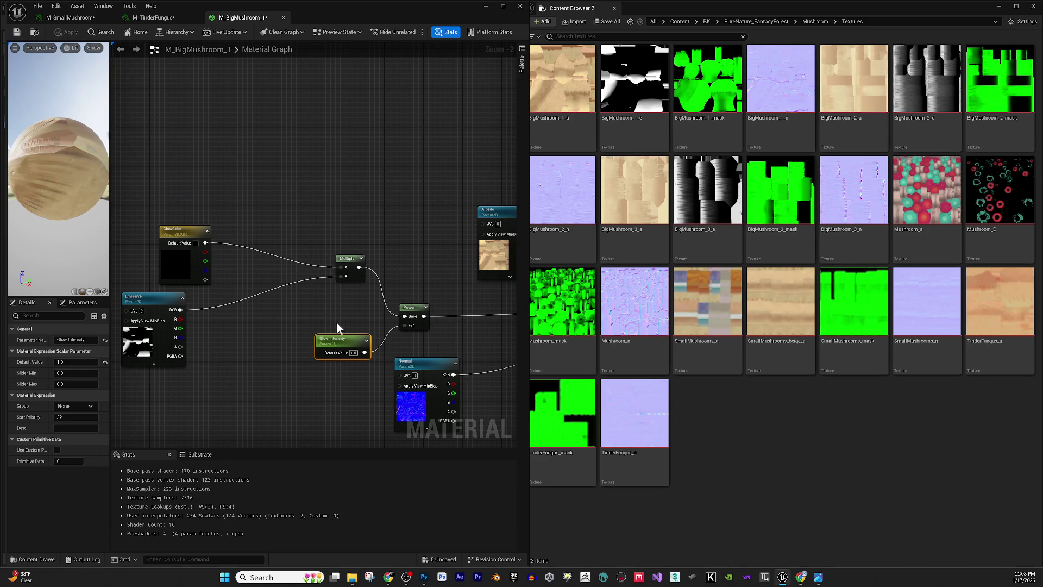
left_click(17, 33)
scroll(265, 202, "down", 1)
scroll(353, 243, "up", 1)
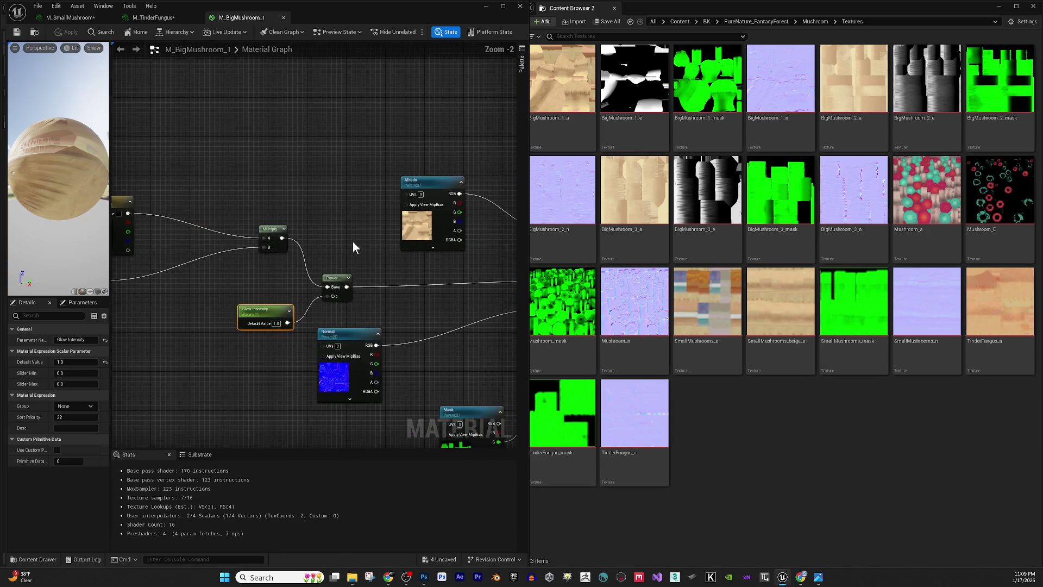
left_click(283, 18)
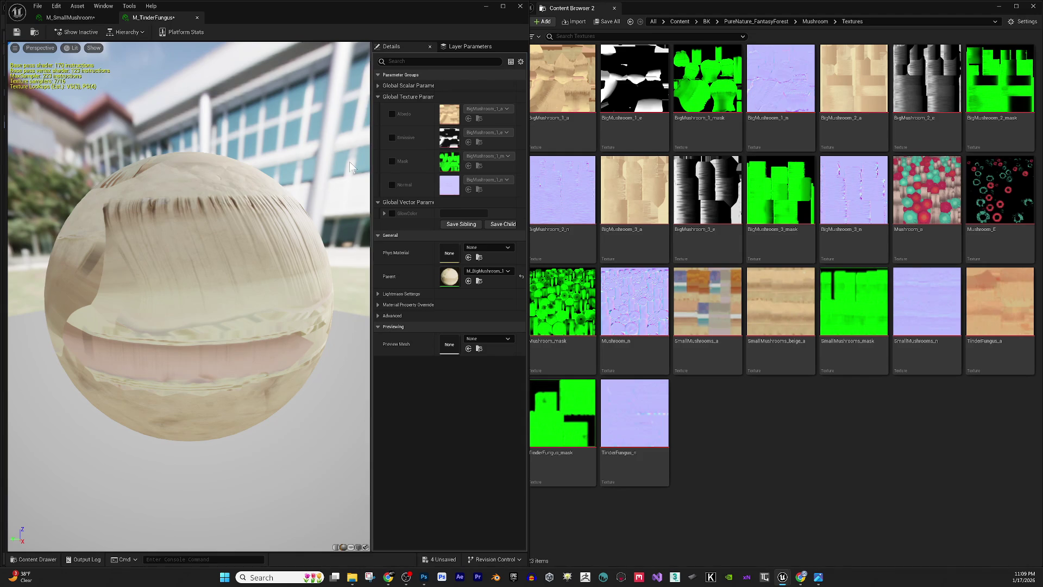
- On M_SmallMushroom, enable the Albedo, Emissive, Mask and Normal texture overrides
left_click(81, 18)
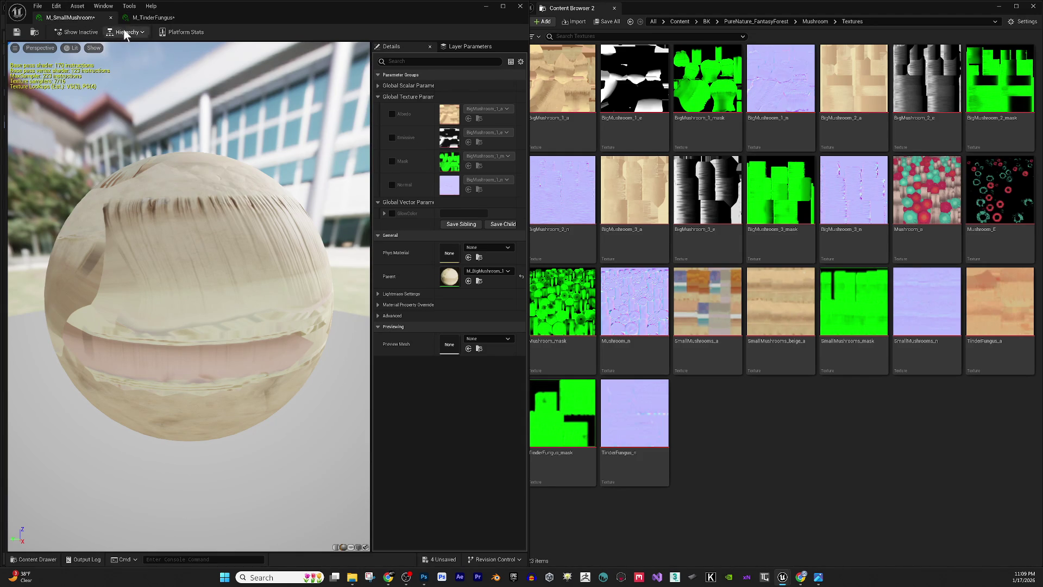
left_click(938, 490)
mouse_move(738, 350)
left_mouse_down()
mouse_move(682, 296)
mouse_move(464, 147)
mouse_move(451, 113)
left_mouse_up()
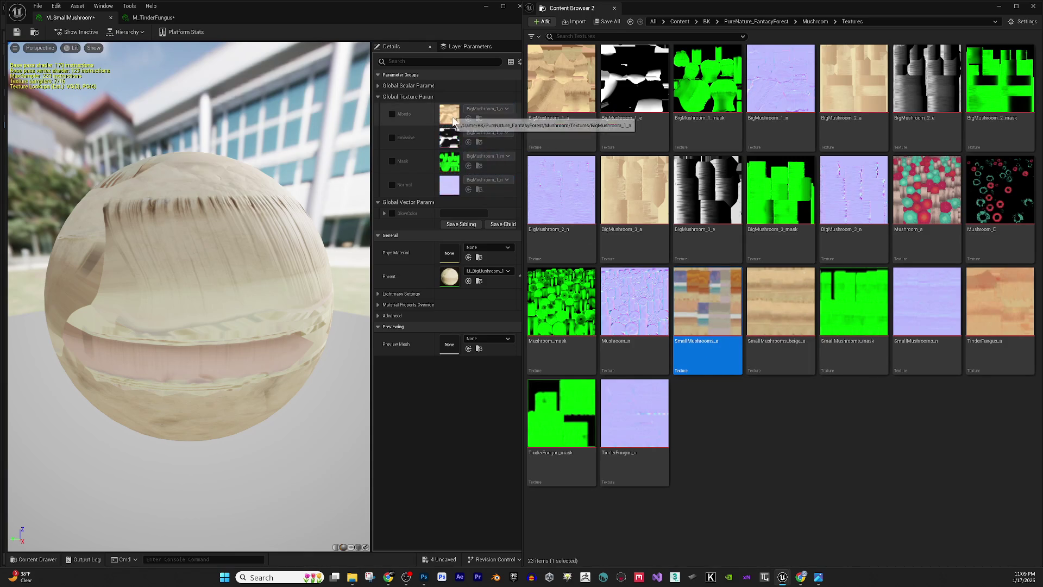
left_click(392, 114)
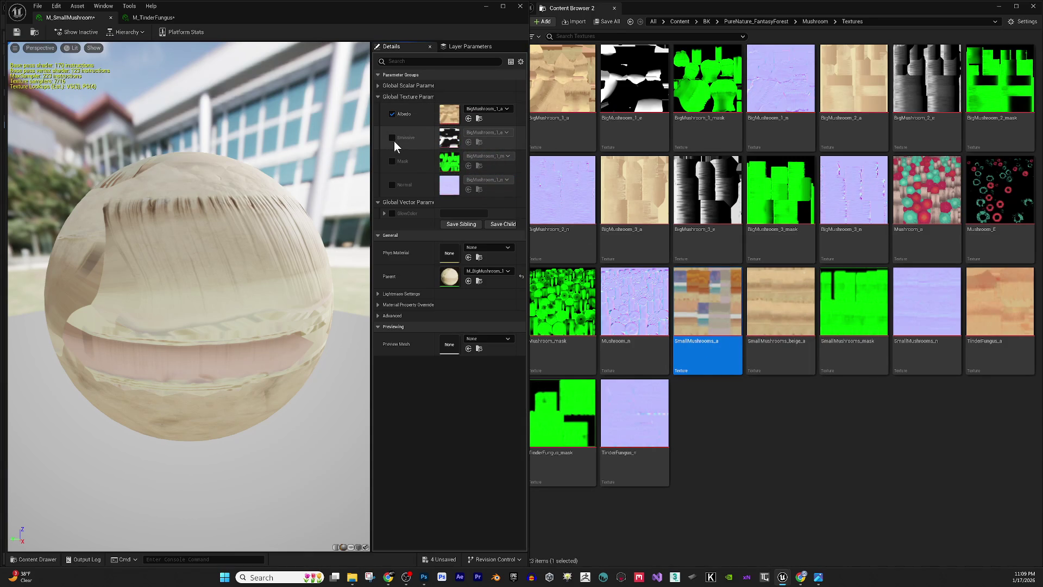
left_click(393, 138)
left_click(393, 159)
left_click(392, 185)
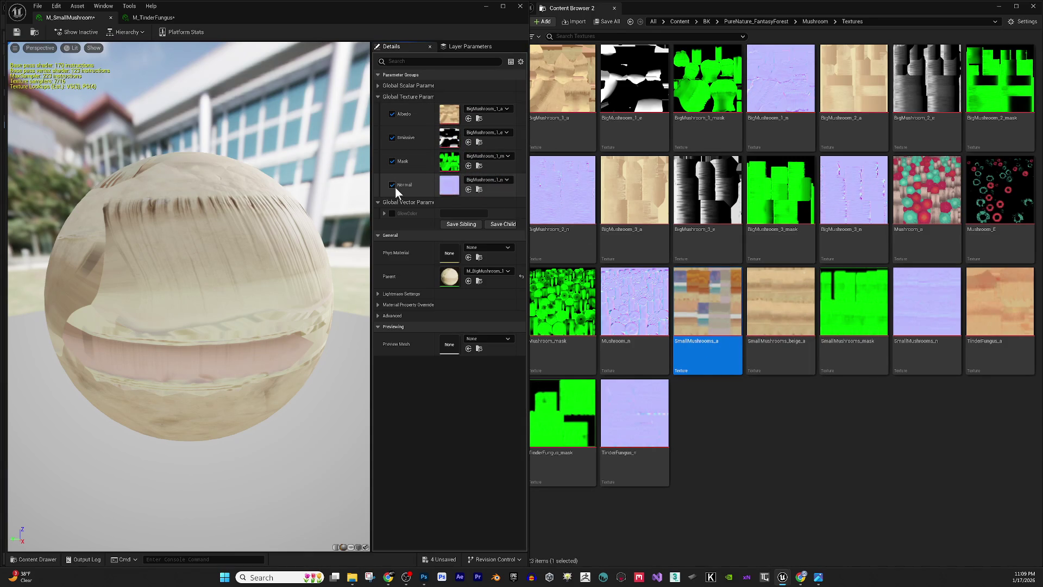
- Assign SmallMushrooms_a, SmallMushrooms_mask and SmallMushrooms_n as the Albedo, Mask and Normal textures
left_click_drag(707, 317, 427, 115)
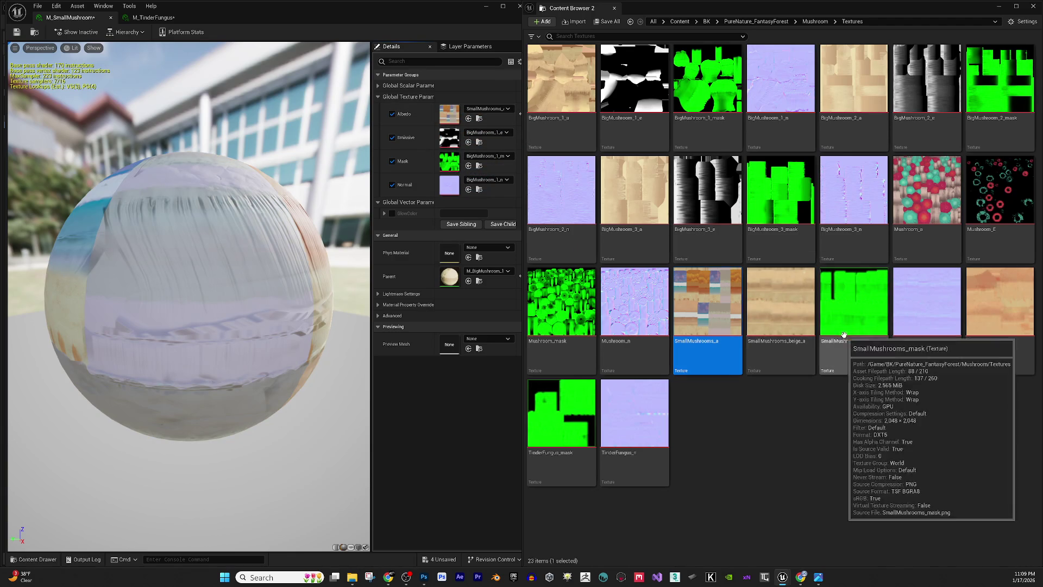
mouse_move(833, 346)
left_mouse_down()
mouse_move(473, 209)
mouse_move(456, 163)
left_mouse_up()
left_click_drag(349, 207, 277, 212)
mouse_move(921, 316)
left_mouse_down()
mouse_move(604, 239)
mouse_move(456, 188)
left_mouse_up()
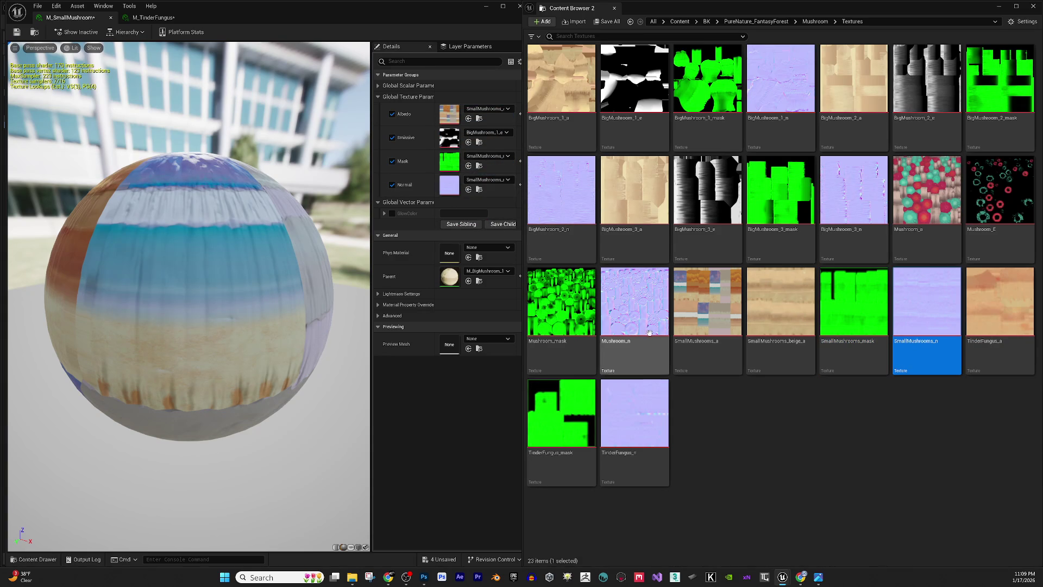
left_click(930, 474)
- Show the SmallMushrooms_a texture's file in File Explorer
left_click(707, 307)
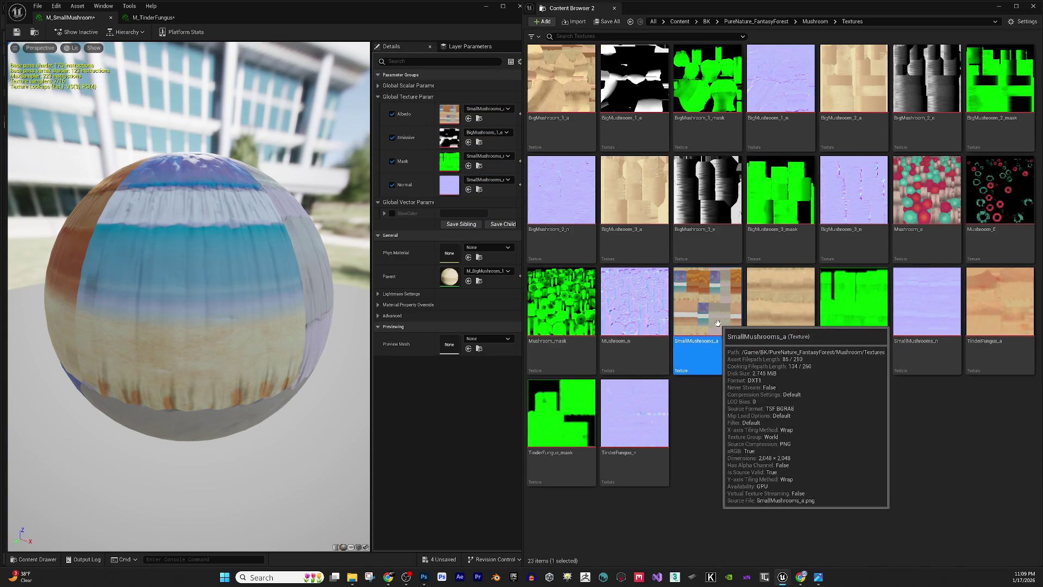
right_click(713, 304)
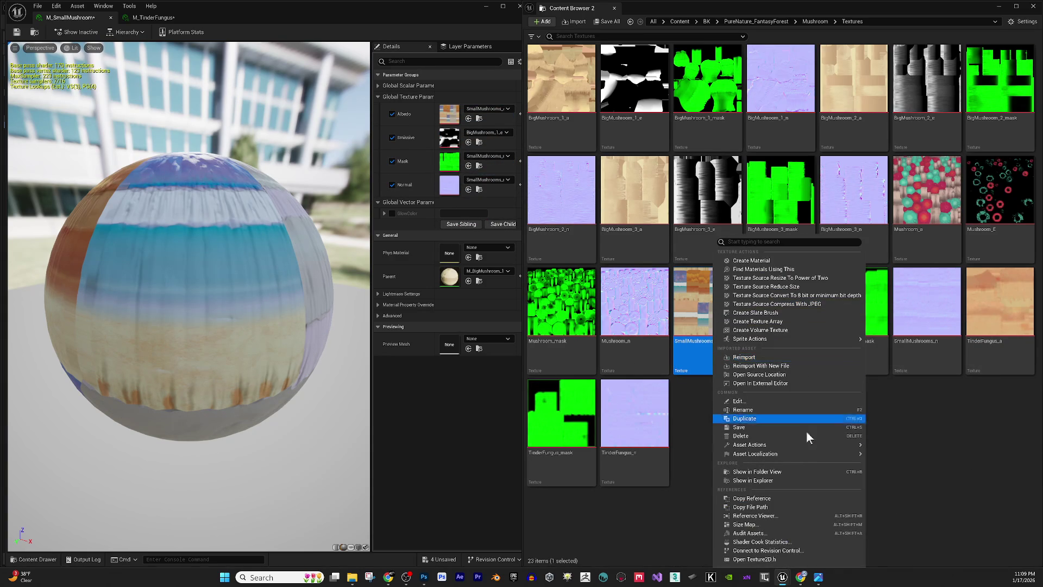
left_click(791, 479)
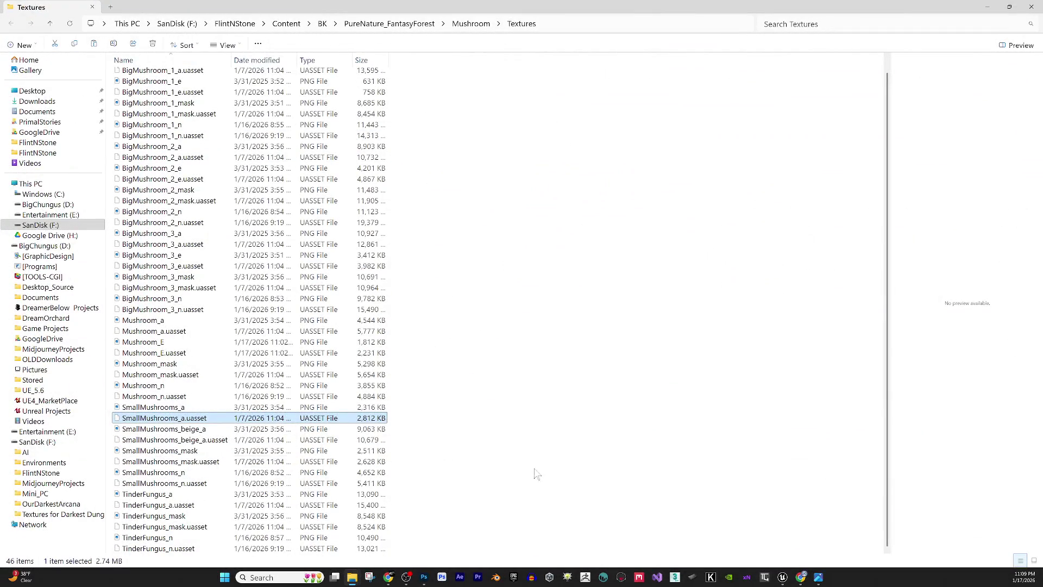
- Duplicate SmallMushrooms_a.png, keeping the default name 'SmallMushrooms_a - Copy'
left_click(536, 473)
left_click(186, 411)
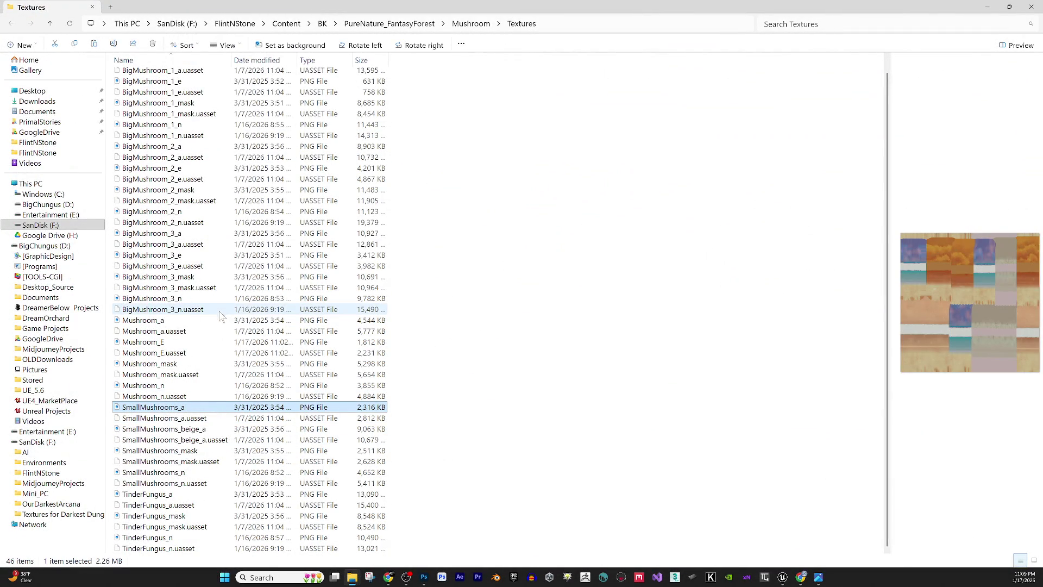
key("ctrl+v")
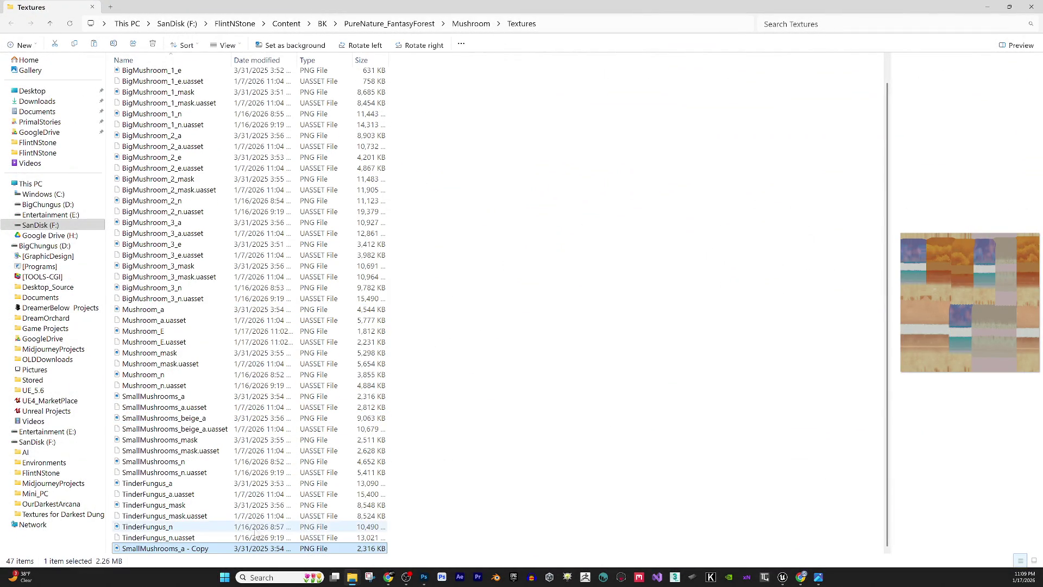
left_click(181, 549)
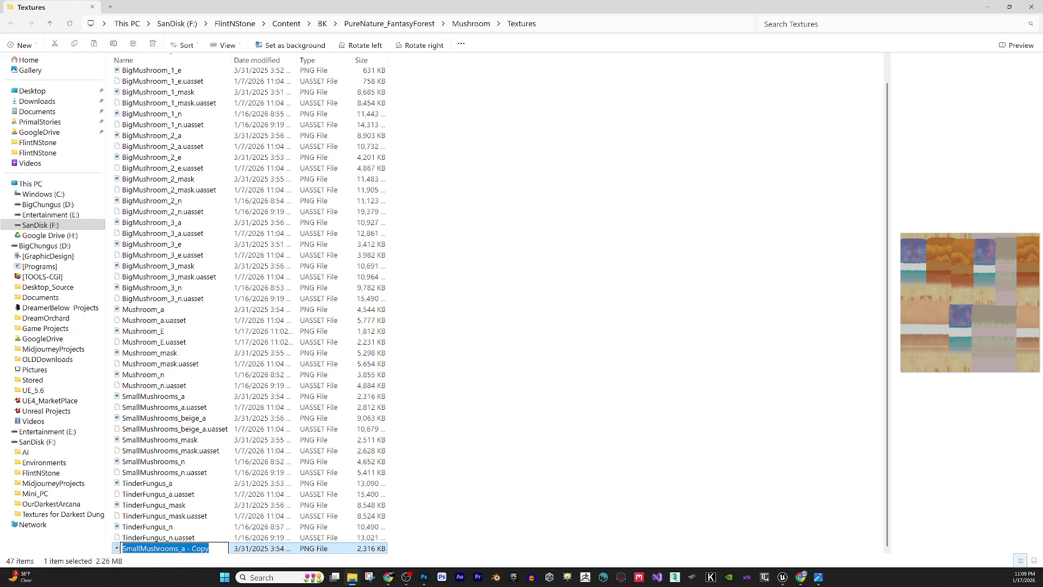
key("Return")
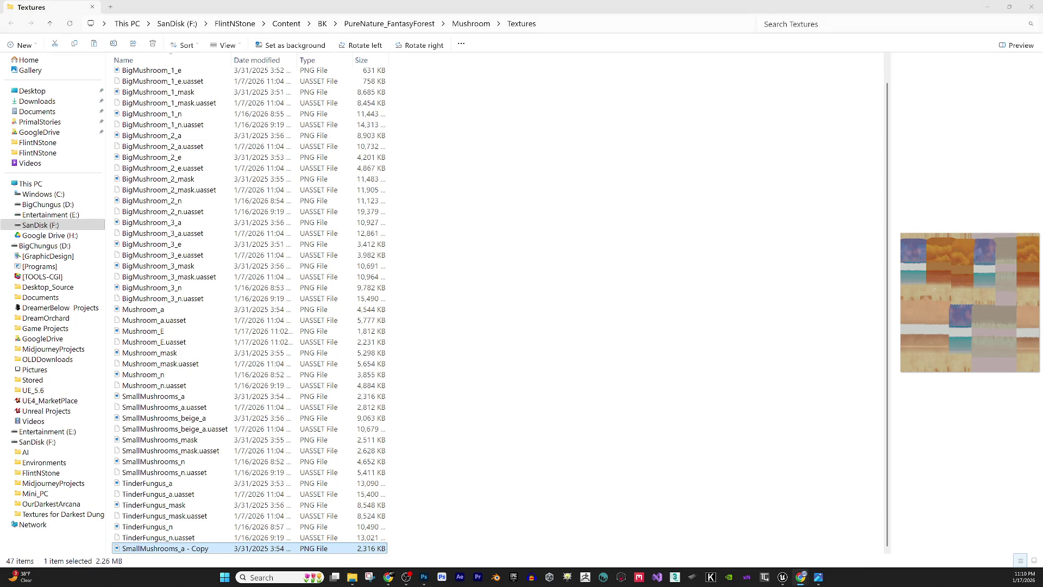
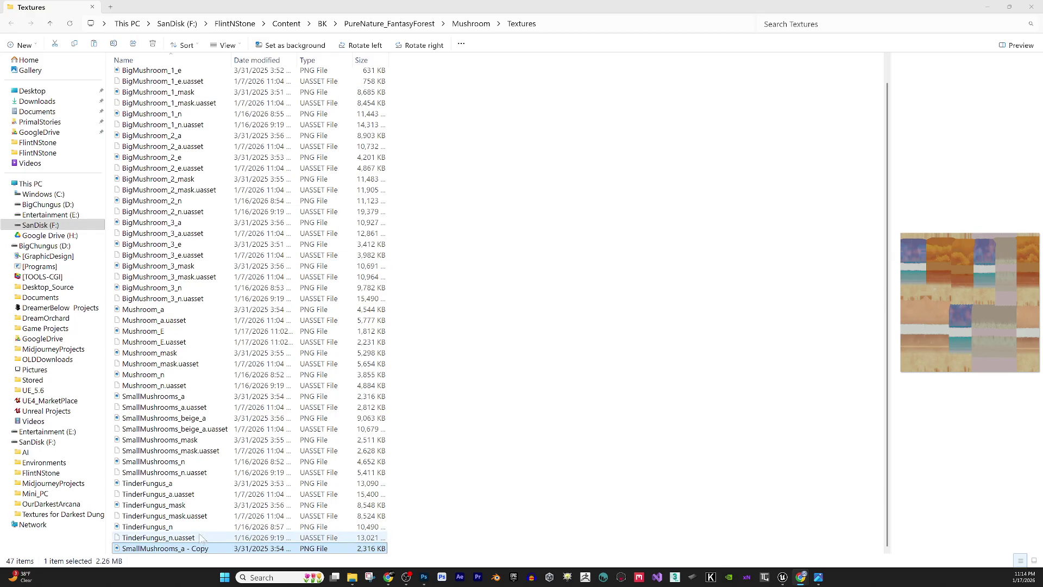
- Rename the texture copy to SmallMushrooms_E and drop it onto Photoshop to open it
left_click(185, 548)
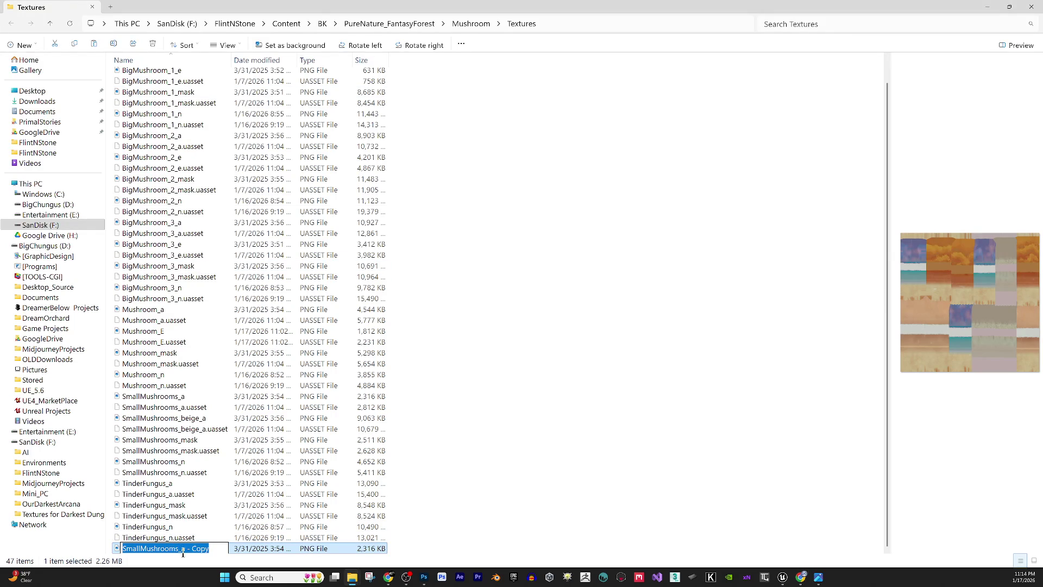
left_click_drag(185, 548, 361, 550)
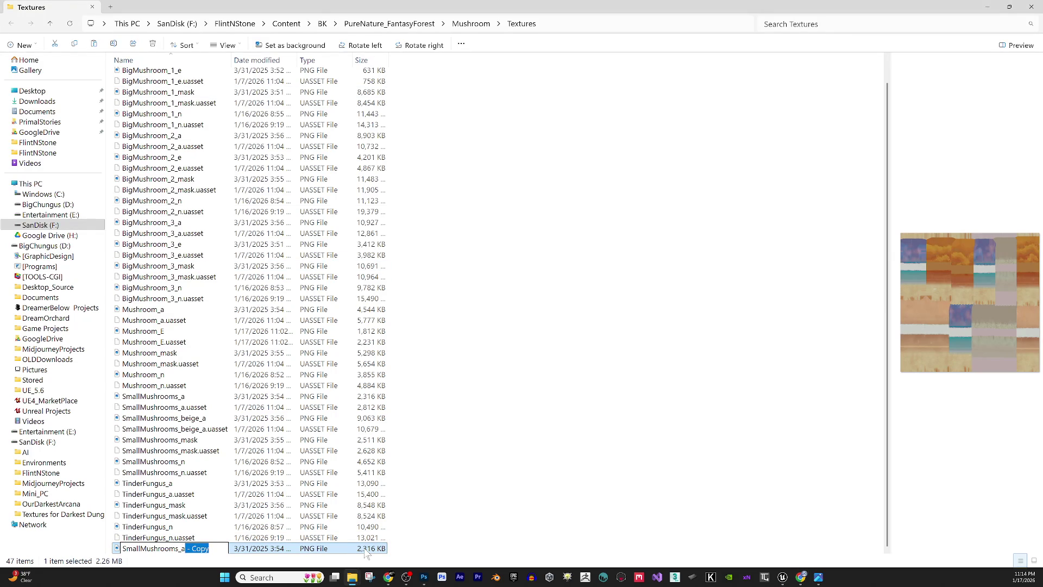
key("BackSpace")
key("BackSpace")
type("E")
key("Return")
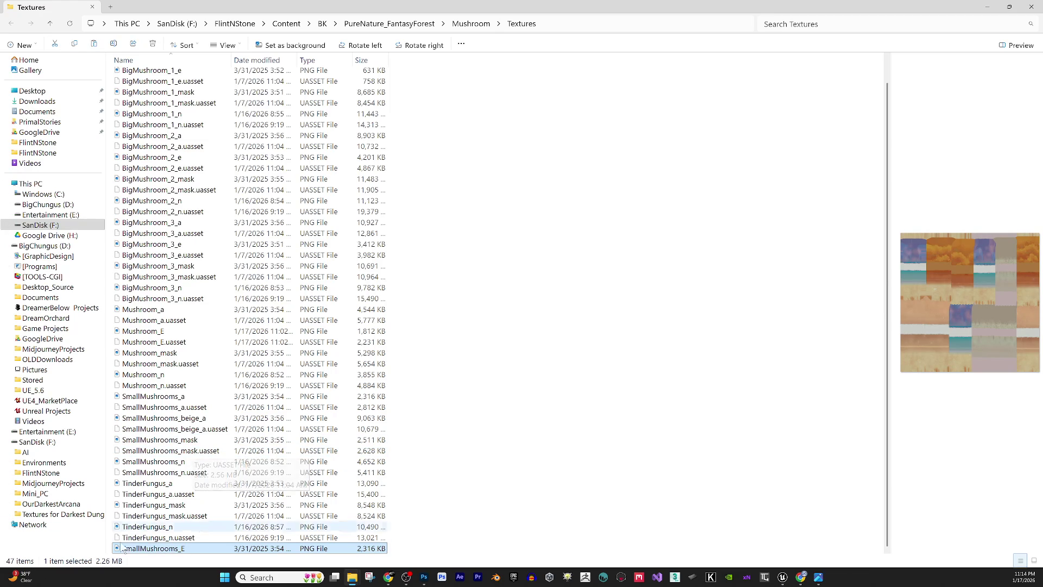
mouse_move(195, 554)
left_mouse_down()
mouse_move(418, 559)
mouse_move(428, 579)
mouse_move(85, 308)
left_mouse_up()
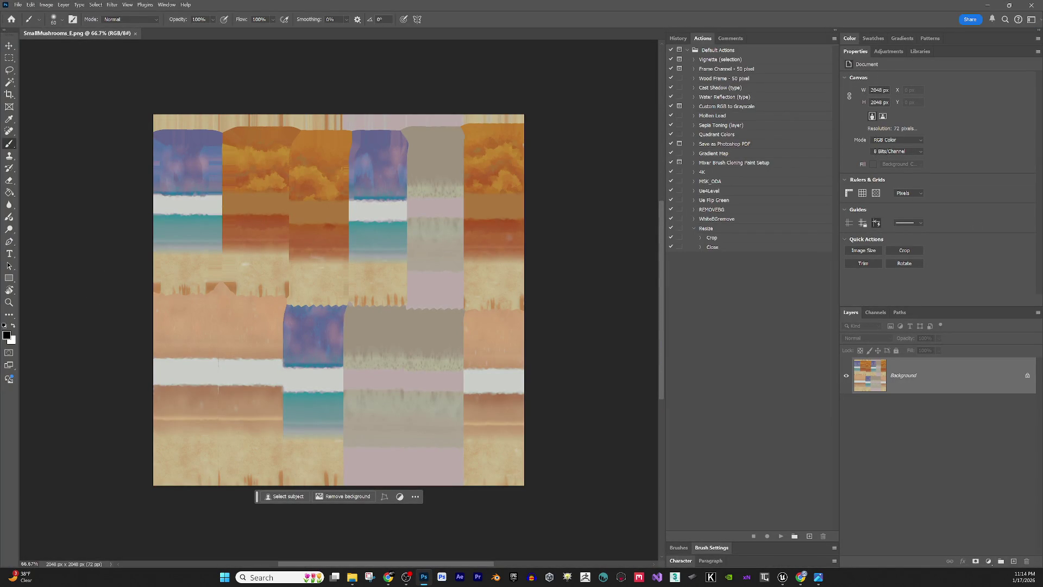
- Return to Photoshop with SmallMushrooms_E.png open as the active document
key("alt+Tab")
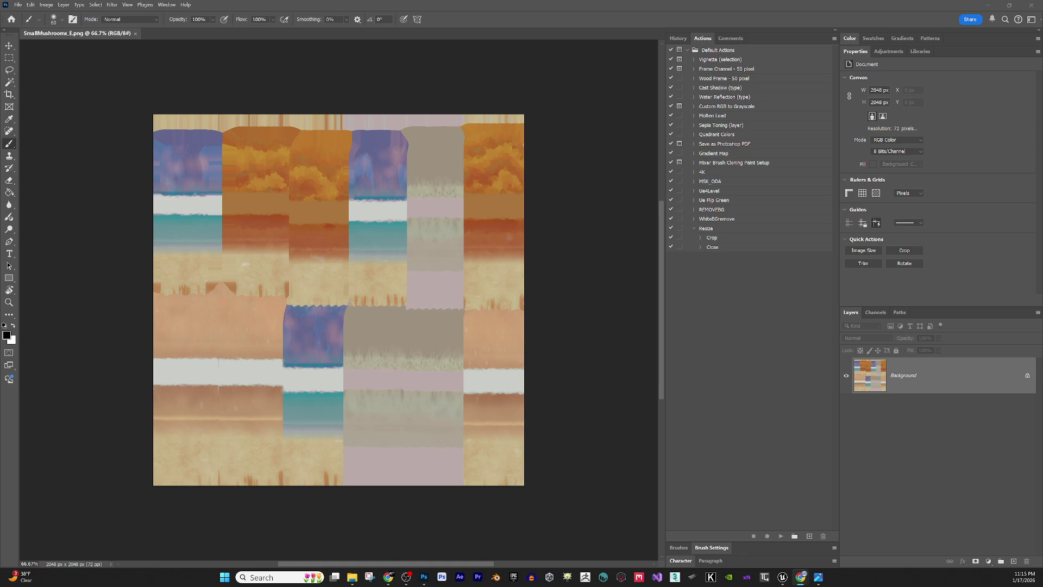
left_click(580, 390)
- Duplicate the Background to Layer 1 and apply Levels with black input 105
left_click_drag(945, 386, 944, 383)
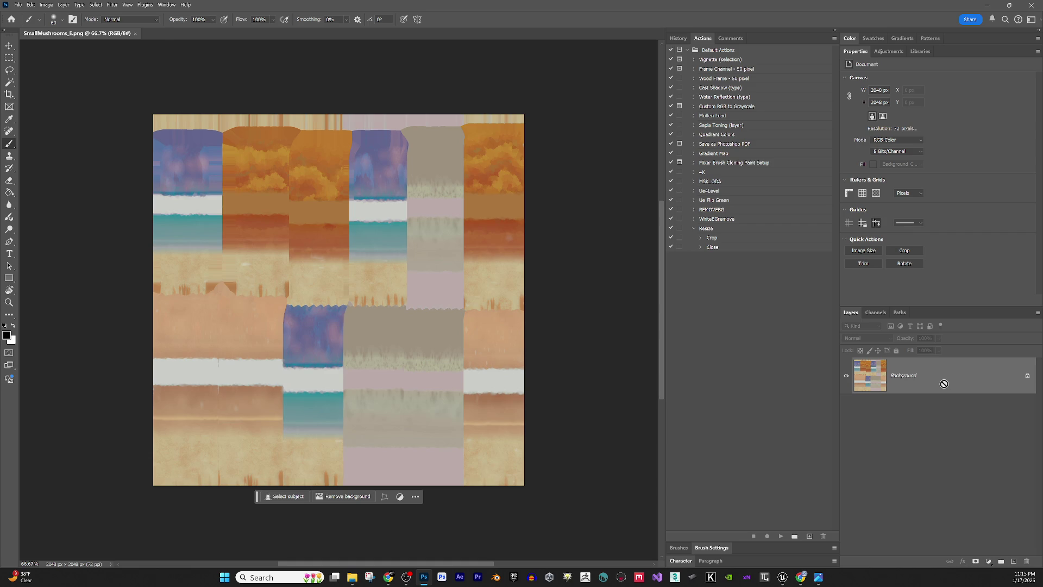
key("ctrl+j")
key("ctrl+l")
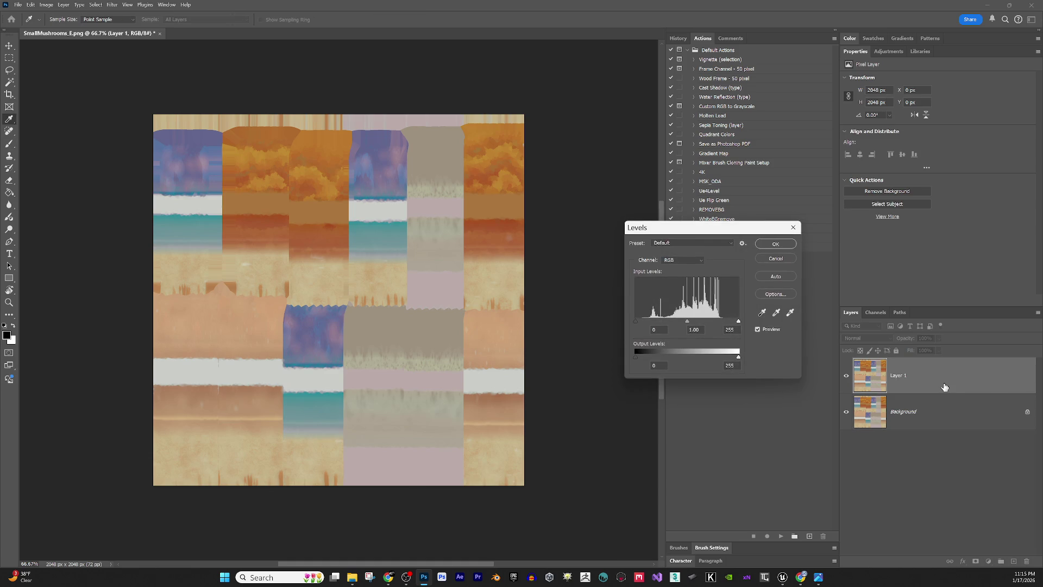
mouse_move(637, 320)
left_mouse_down()
mouse_move(723, 321)
mouse_move(680, 320)
mouse_move(691, 320)
left_mouse_up()
left_click(768, 246)
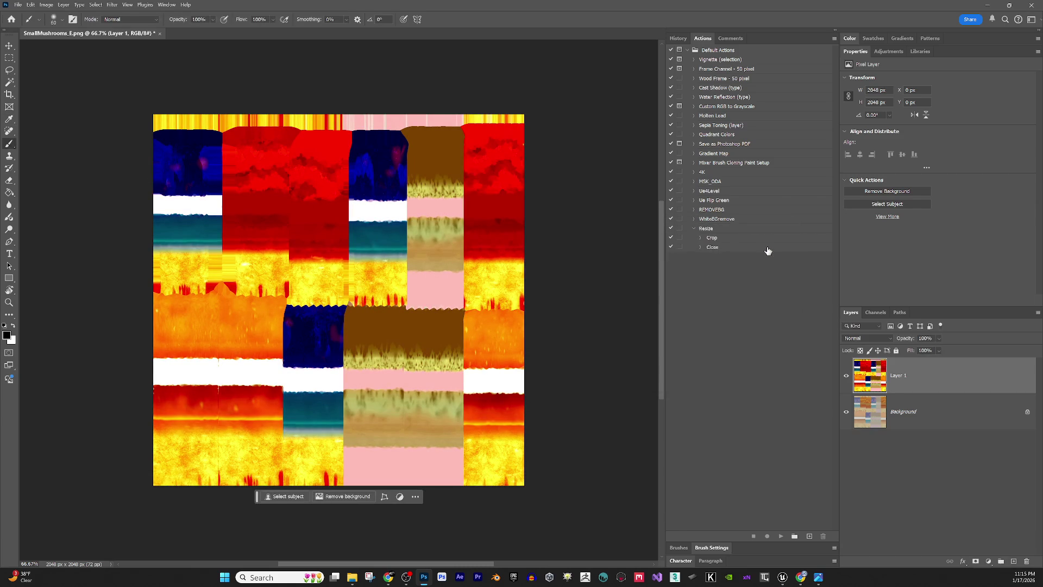
- Desaturate Layer 1 with Saturation -100 and toggle its visibility to compare
key("ctrl+u")
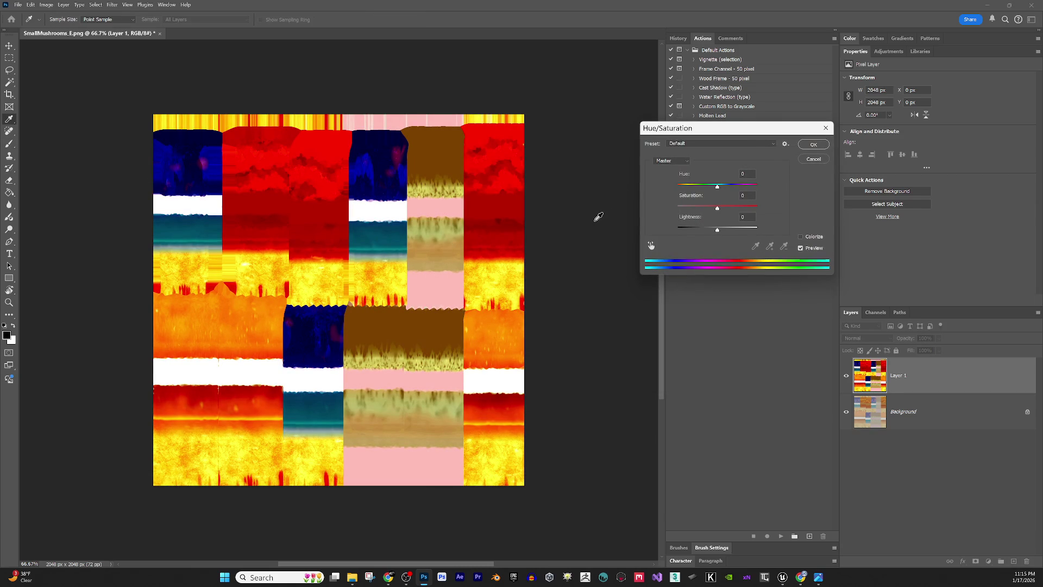
left_click_drag(716, 208, 614, 210)
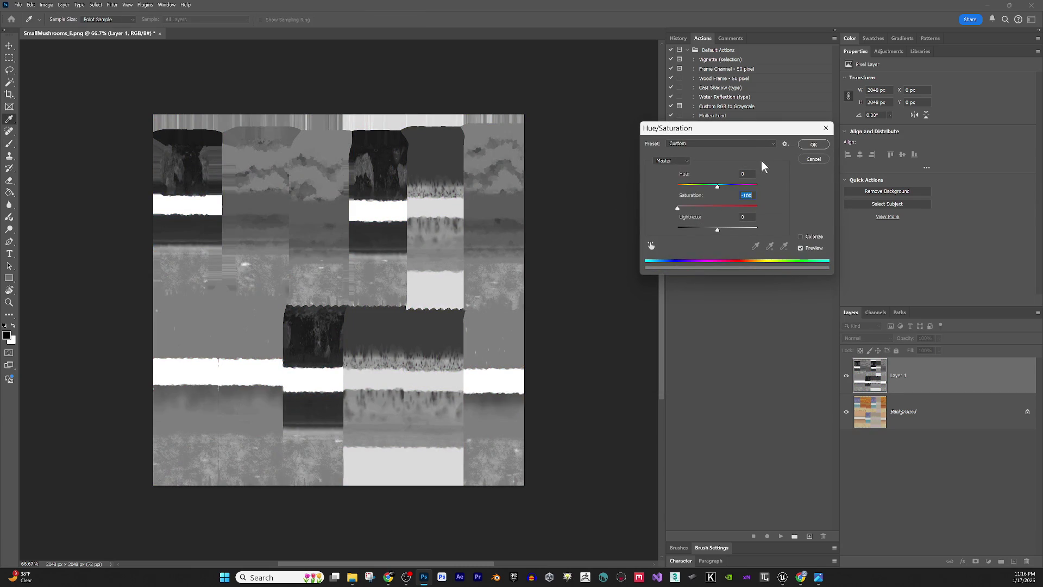
left_click(818, 147)
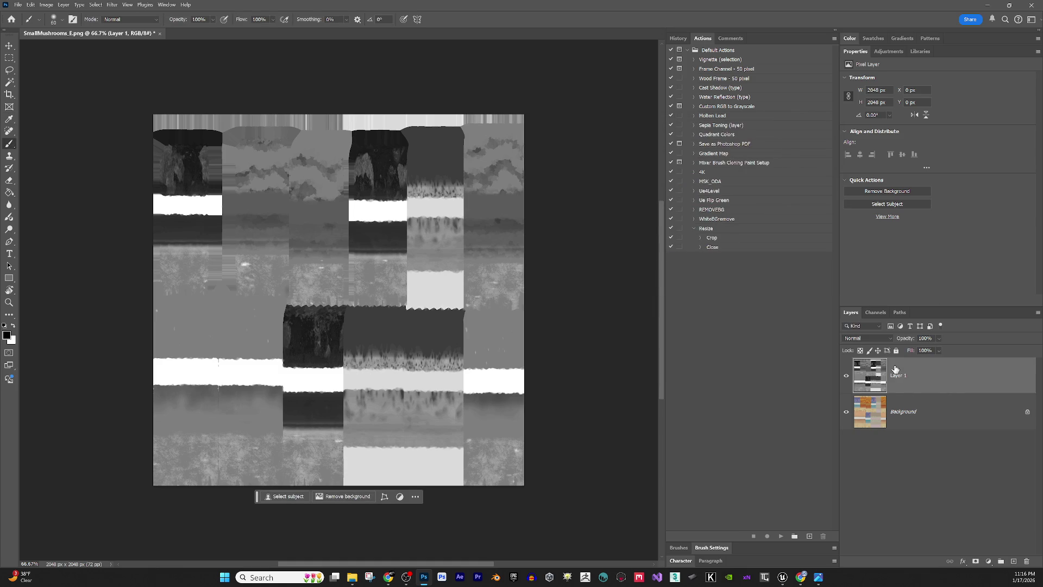
left_click(850, 381)
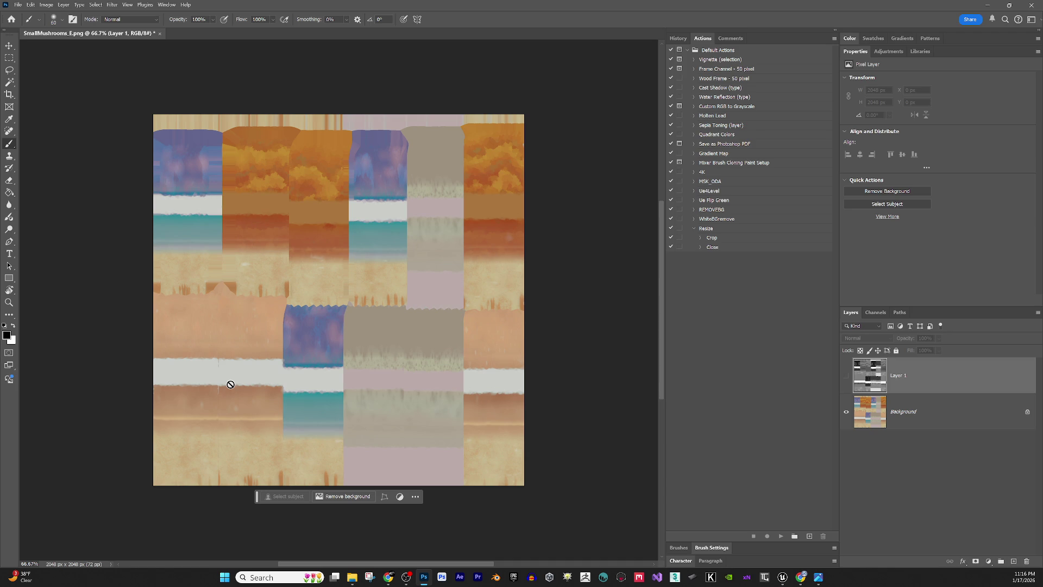
left_click(846, 375)
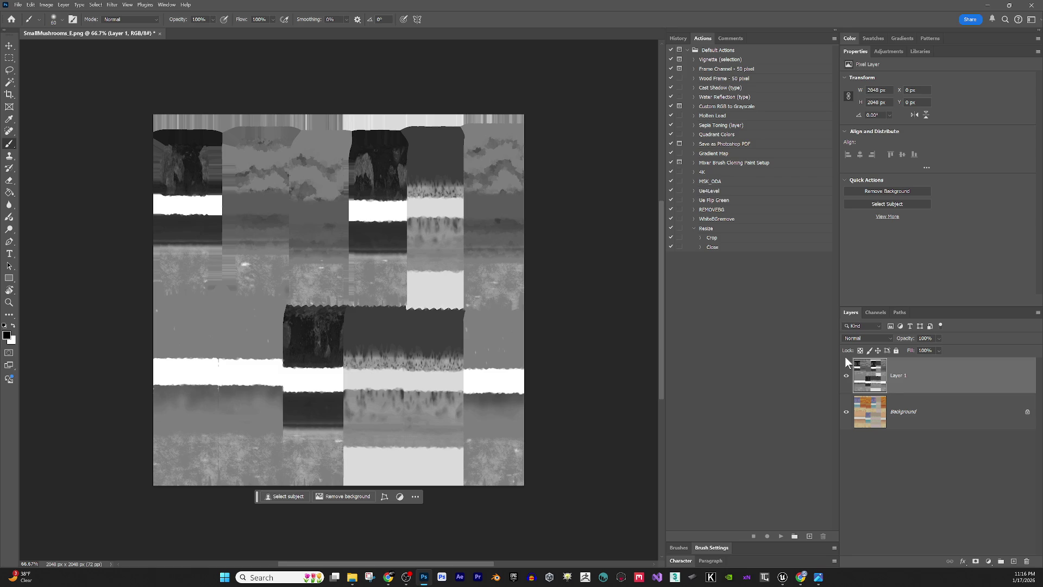
- Boost Layer 1's contrast with Levels, tightening the input sliders and setting output black to 96
key("ctrl+l")
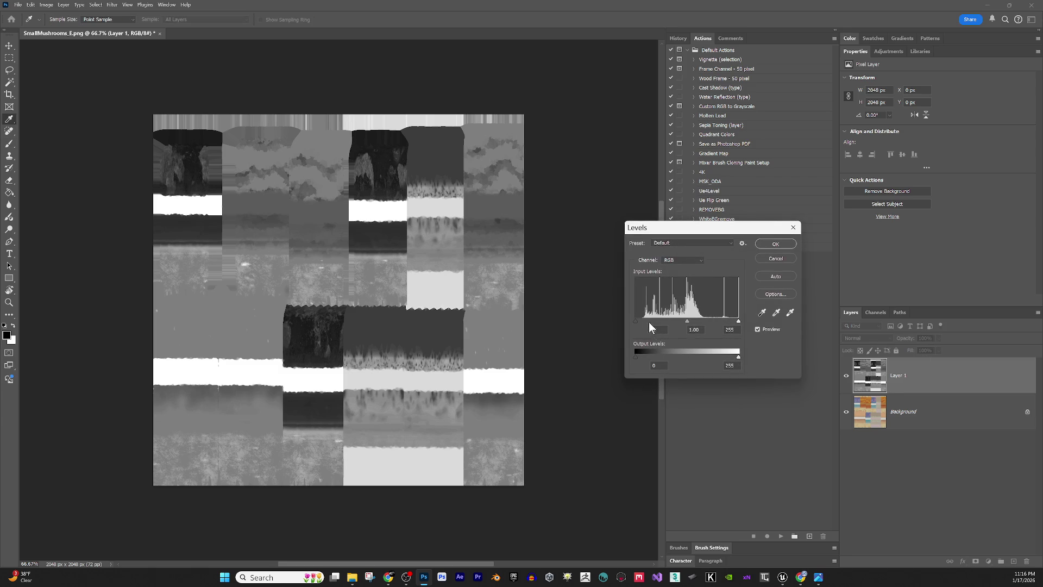
left_click_drag(642, 320, 653, 326)
left_click_drag(738, 321, 657, 322)
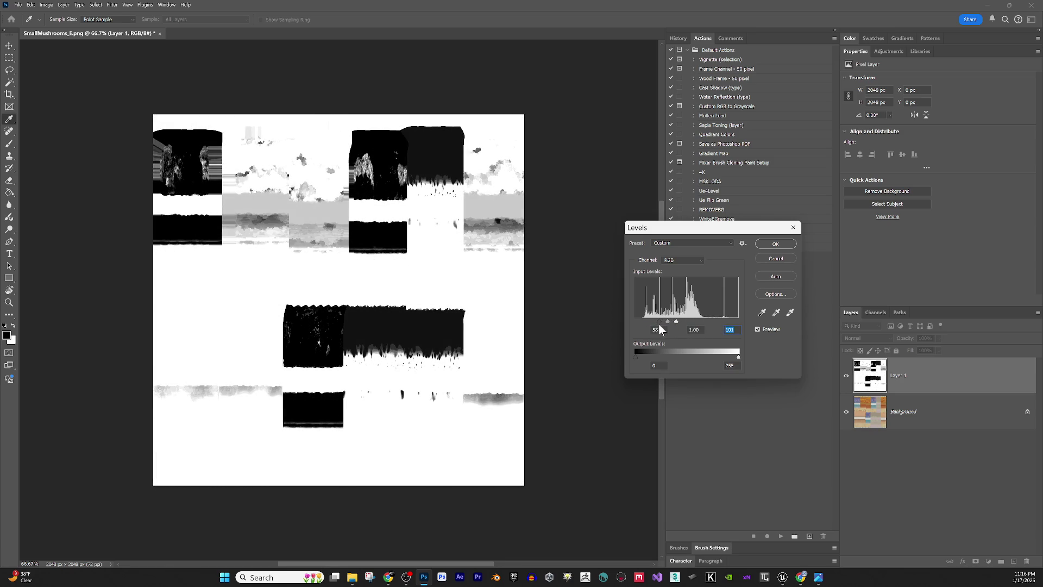
mouse_move(635, 357)
left_mouse_down()
mouse_move(715, 359)
mouse_move(688, 355)
left_mouse_up()
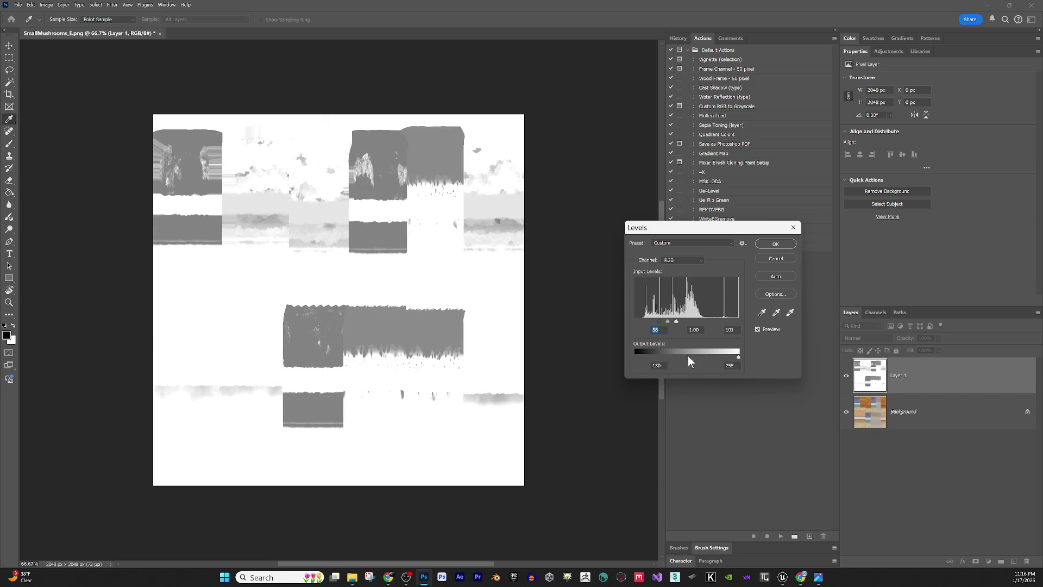
left_click(776, 244)
- Invert Layer 1, then apply Levels with white input near 76 for a hard mask
key("ctrl+i")
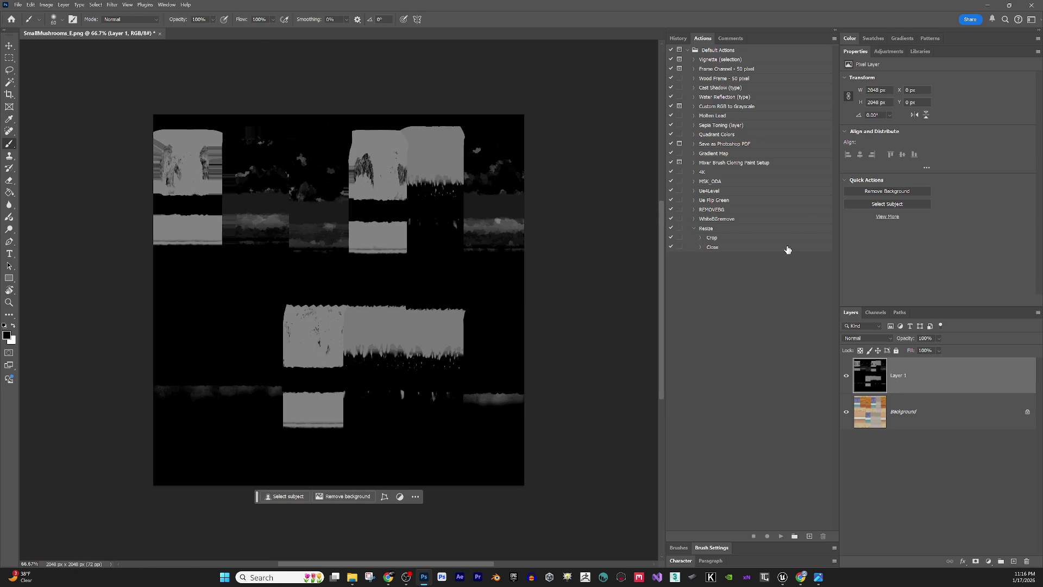
key("ctrl+l")
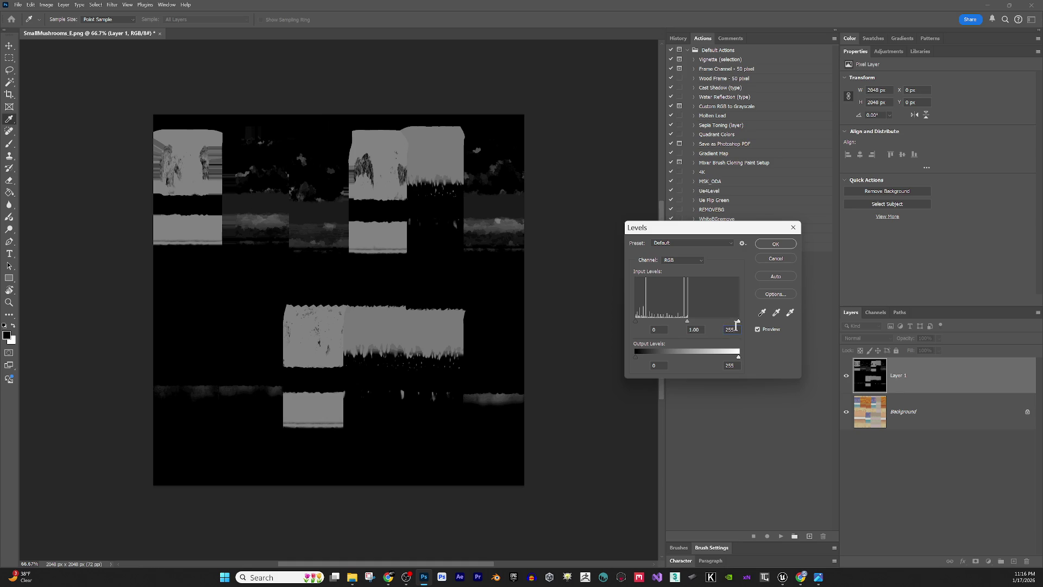
left_click_drag(737, 321, 662, 322)
key("alt+Tab")
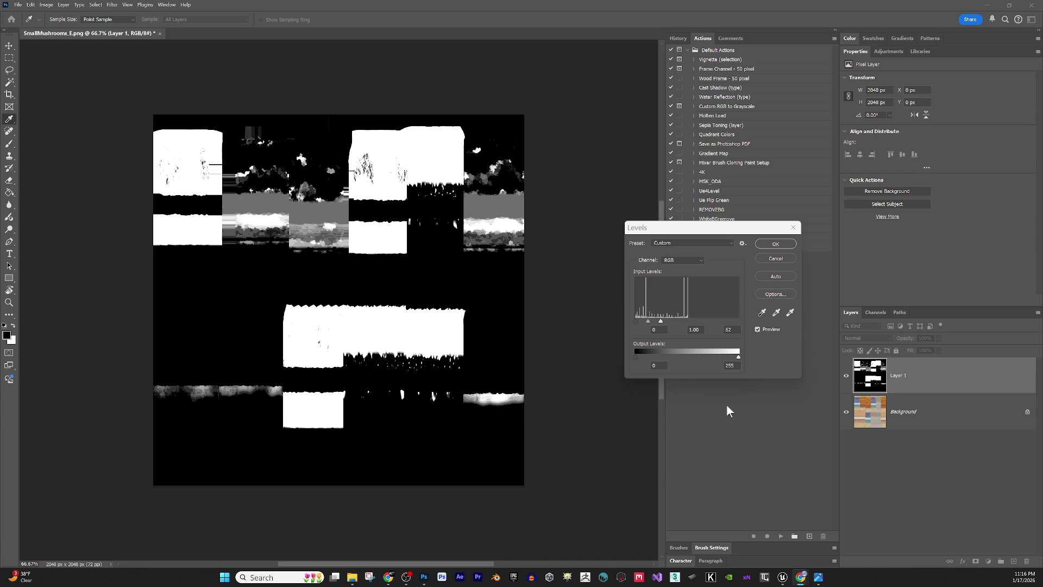
left_click(666, 324)
mouse_move(667, 318)
left_mouse_down()
mouse_move(688, 323)
mouse_move(666, 321)
left_mouse_up()
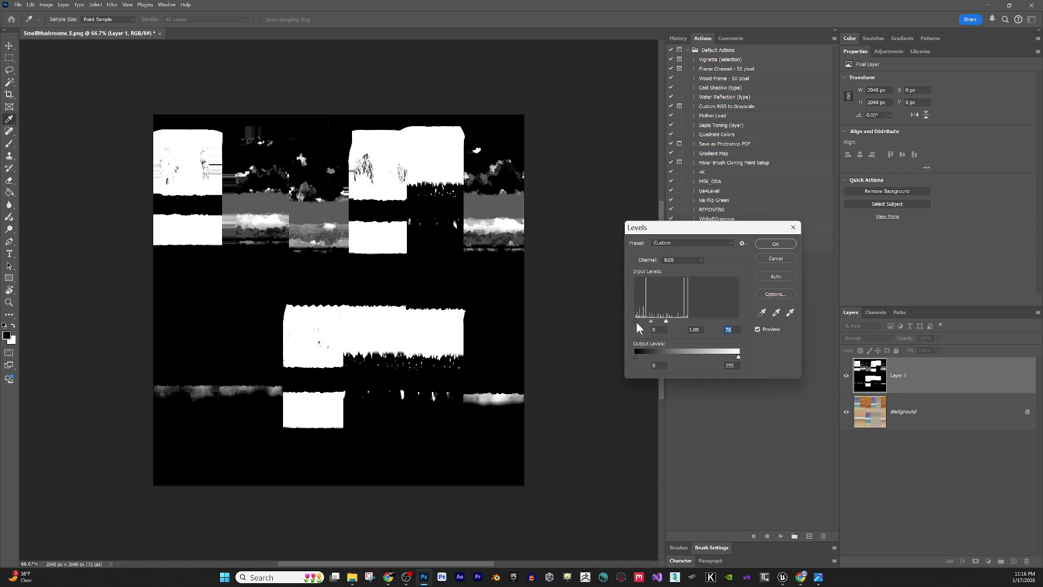
left_click(774, 244)
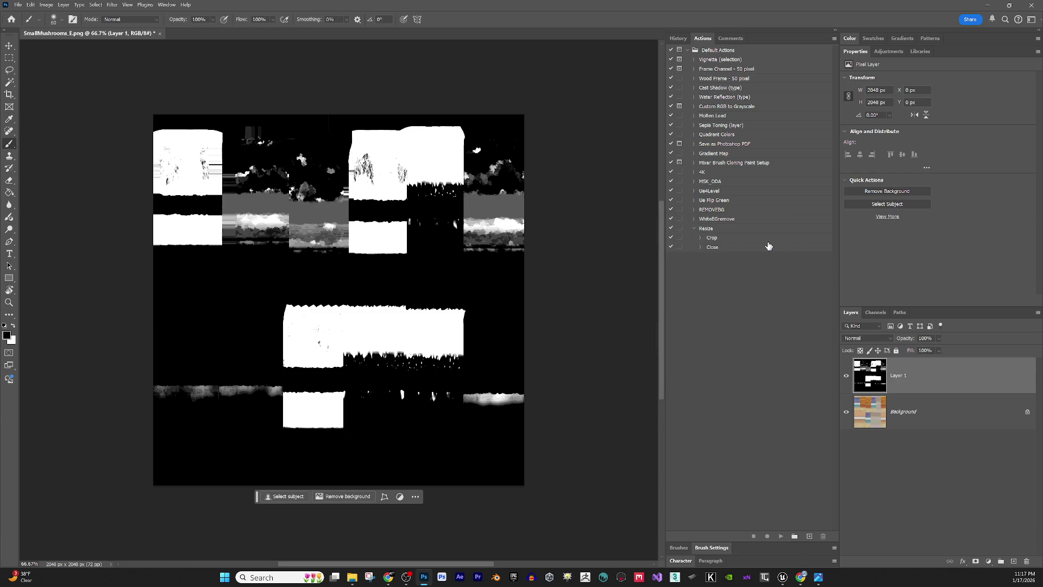
- Cancel closing, merge Layer 1 into the Background, and save SmallMushrooms_E.png
left_click(159, 33)
left_click(511, 216)
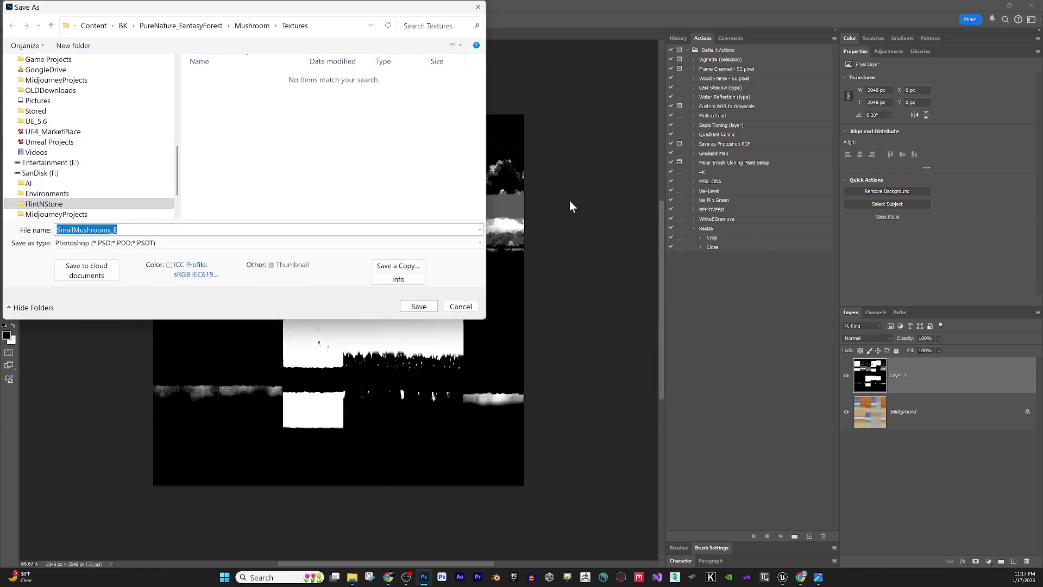
left_click(461, 306)
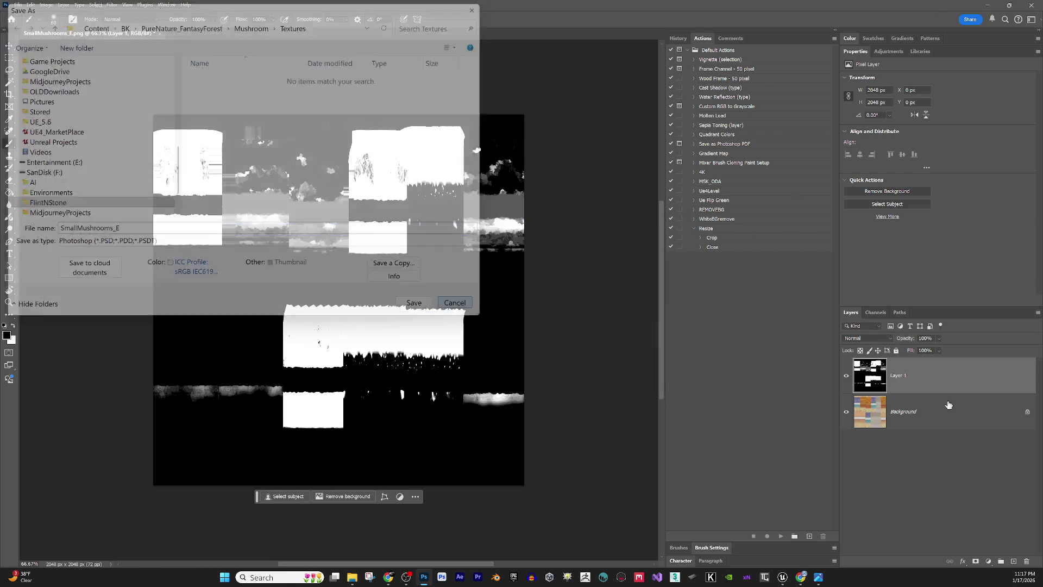
right_click(934, 400)
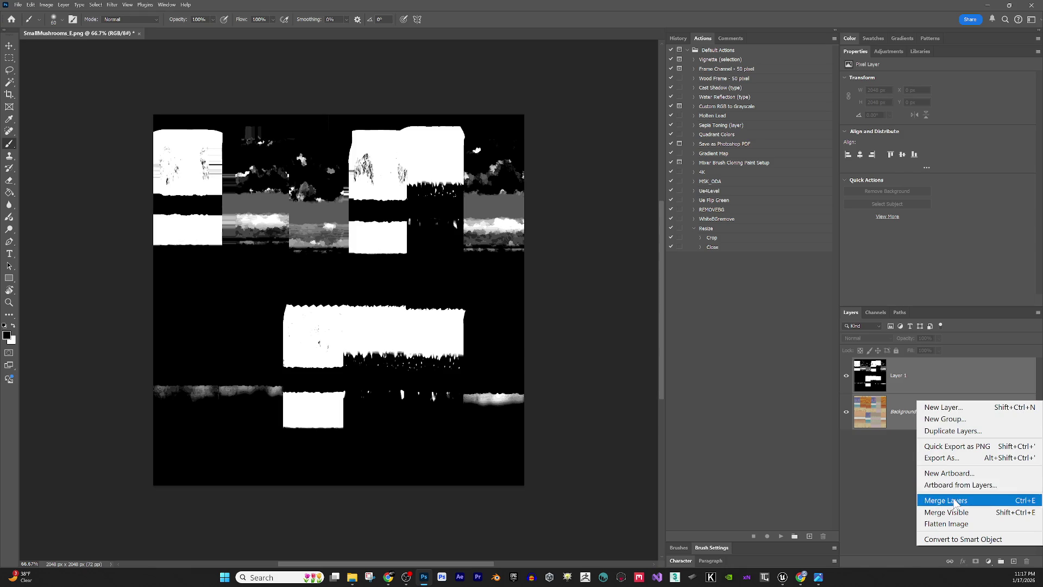
left_click(954, 500)
key("ctrl+s")
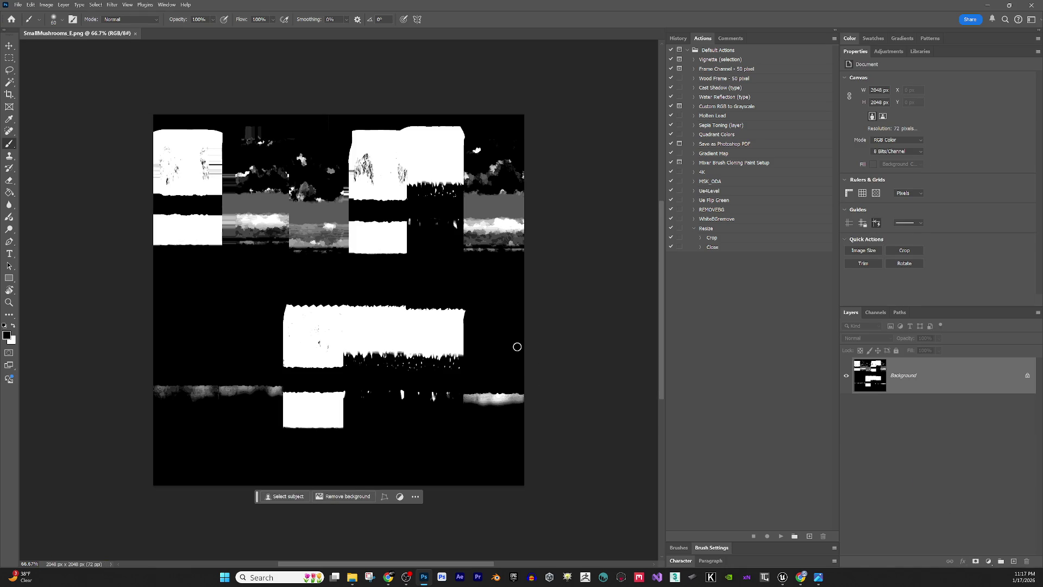
- Close Photoshop, import SmallMushrooms_E into Unreal and assign it as M_SmallMushroom's Emissive texture
left_click(1036, 5)
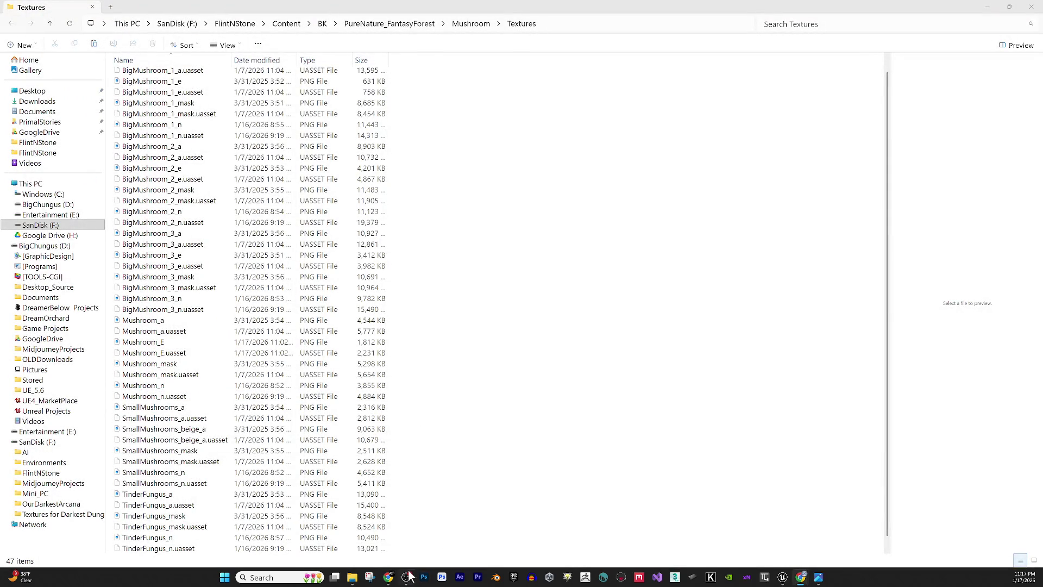
mouse_move(783, 577)
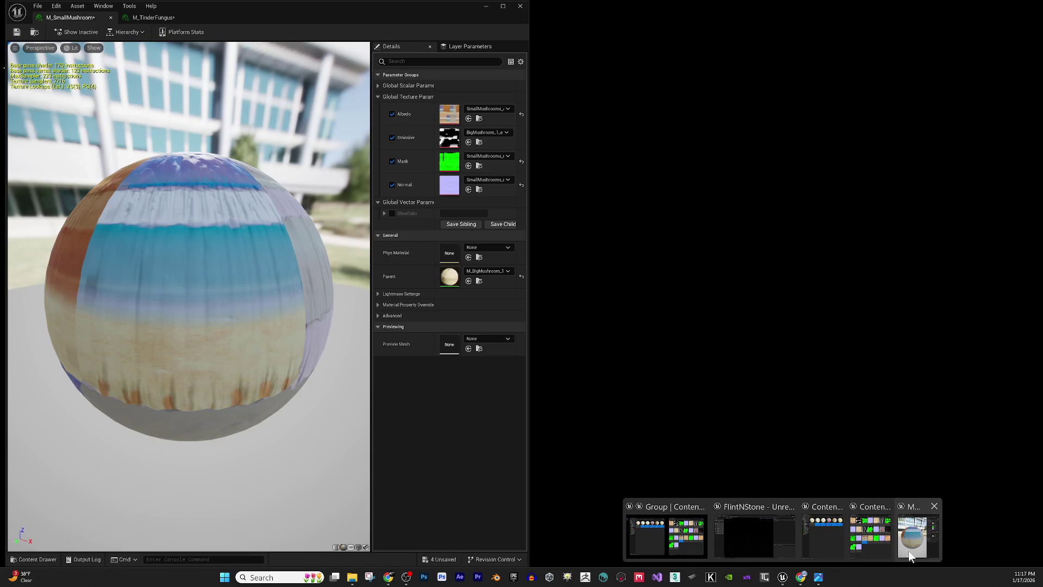
left_click(908, 551)
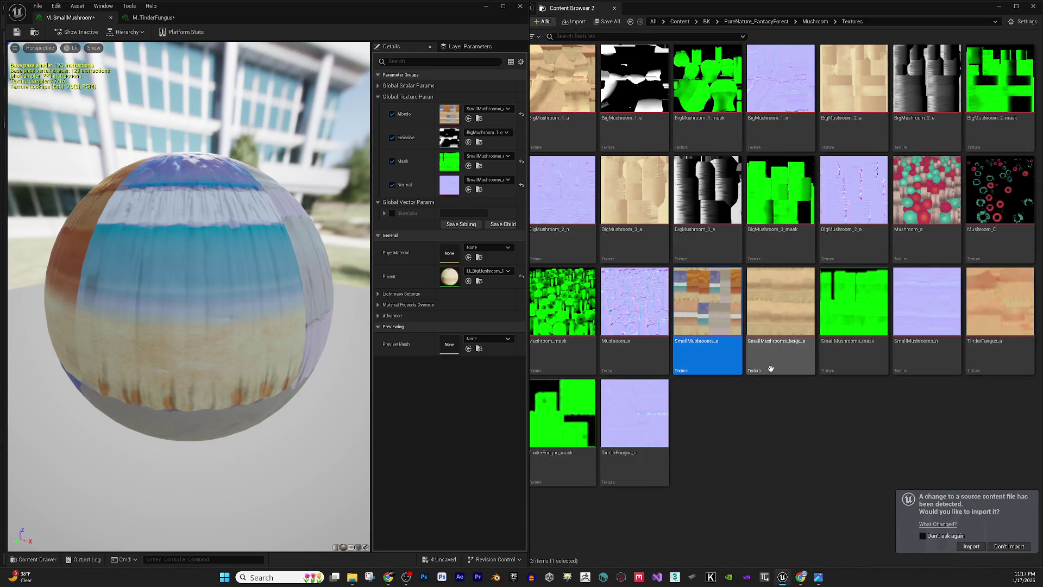
left_click(971, 547)
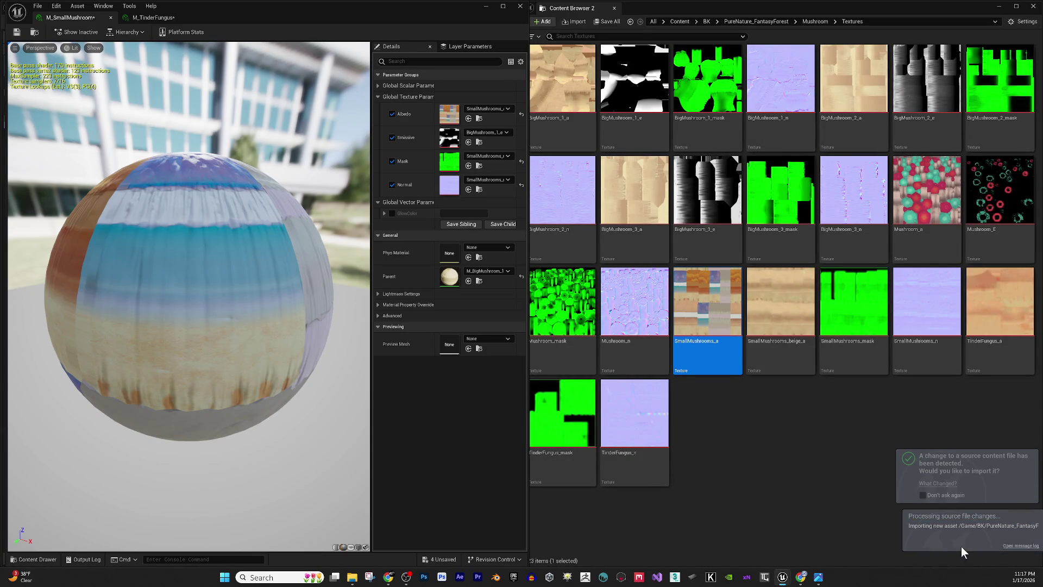
left_click(739, 456)
mouse_move(739, 455)
left_mouse_down()
mouse_move(459, 171)
mouse_move(448, 136)
left_mouse_up()
left_click_drag(245, 269, 382, 210)
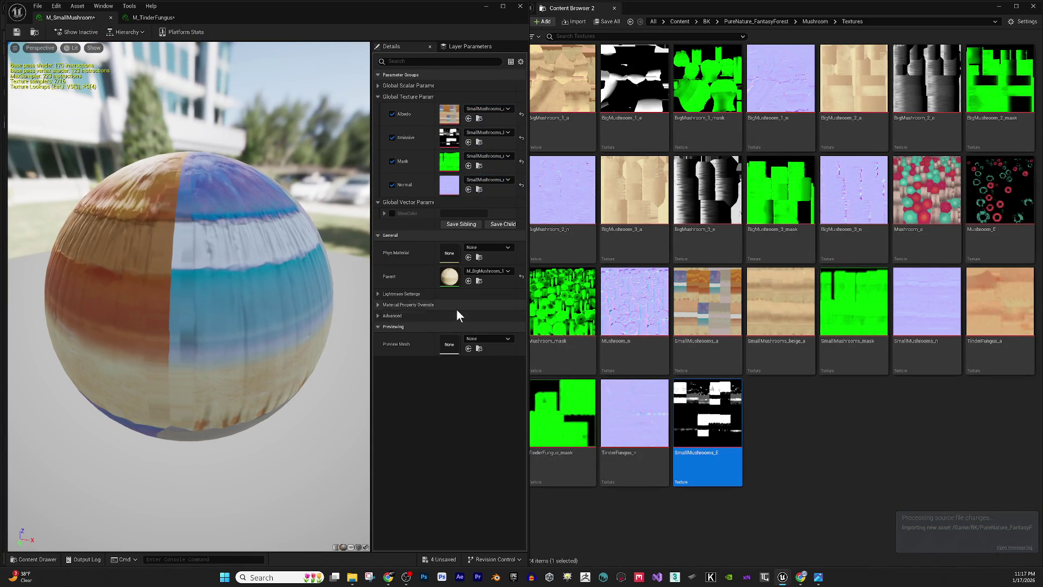
- Enable GlowColor and set it to yellow FFF469 in the Color Picker
left_click(392, 212)
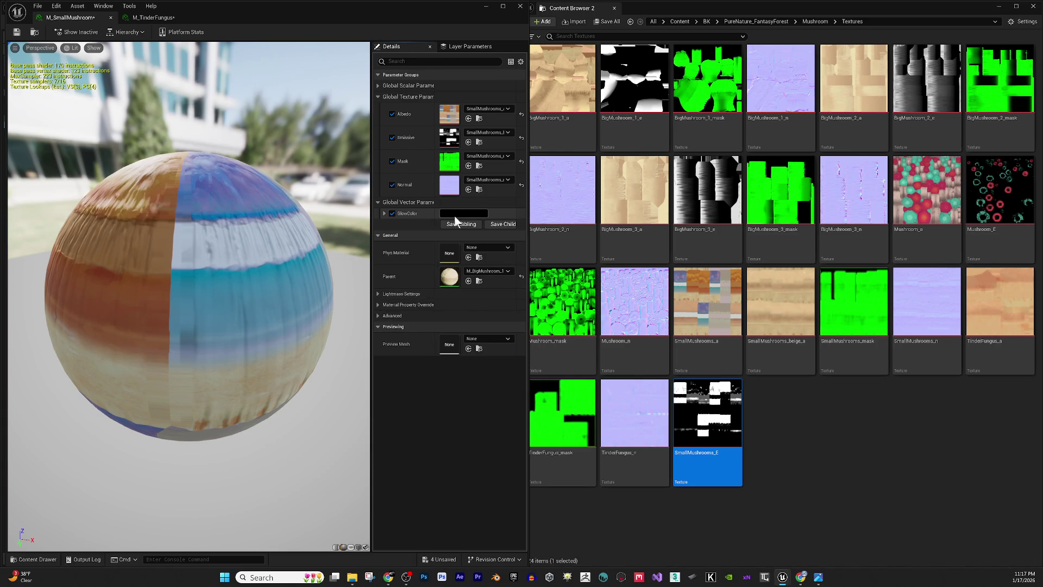
left_click(458, 213)
mouse_move(514, 312)
left_mouse_down()
mouse_move(535, 285)
mouse_move(532, 295)
left_mouse_up()
scroll(185, 293, "down", 3)
left_click_drag(218, 272, 250, 247)
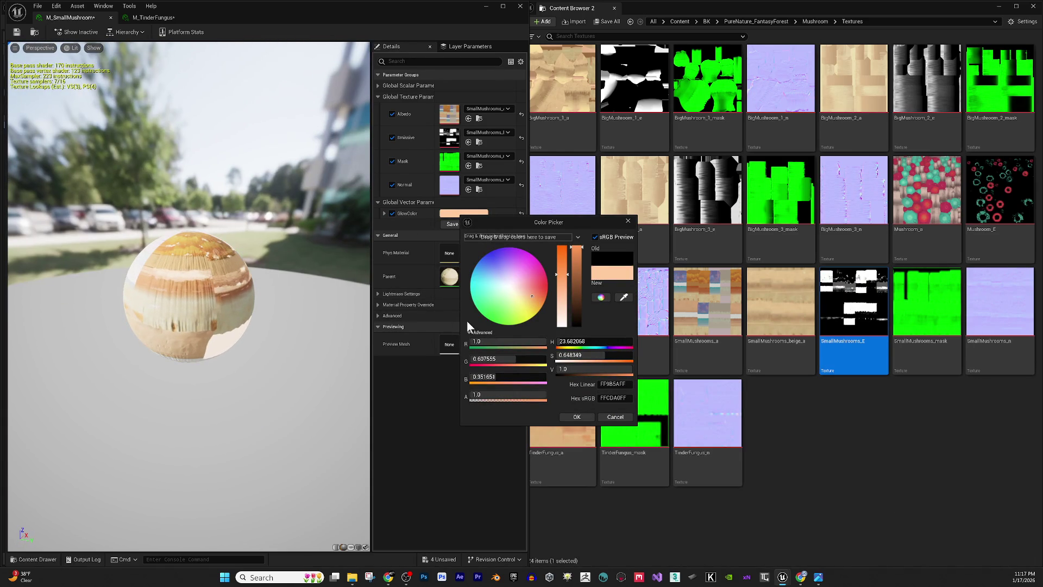
left_click_drag(513, 322, 496, 315)
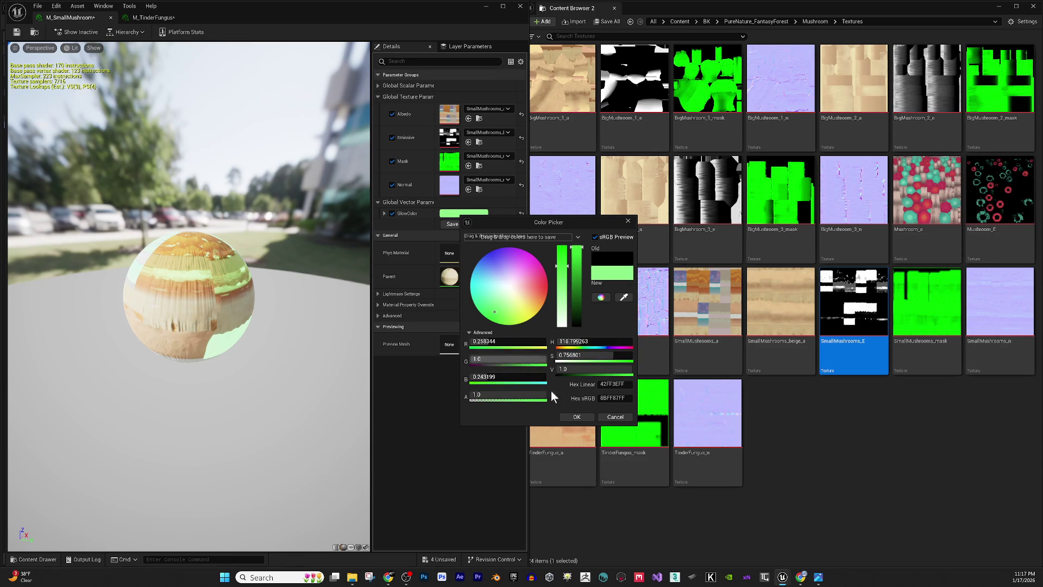
left_click(531, 316)
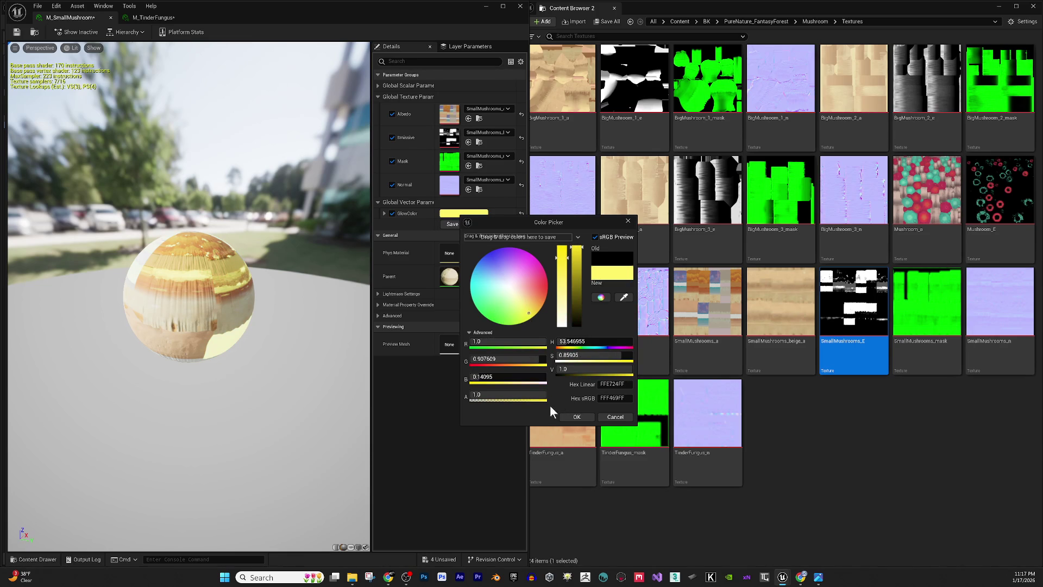
left_click(851, 504)
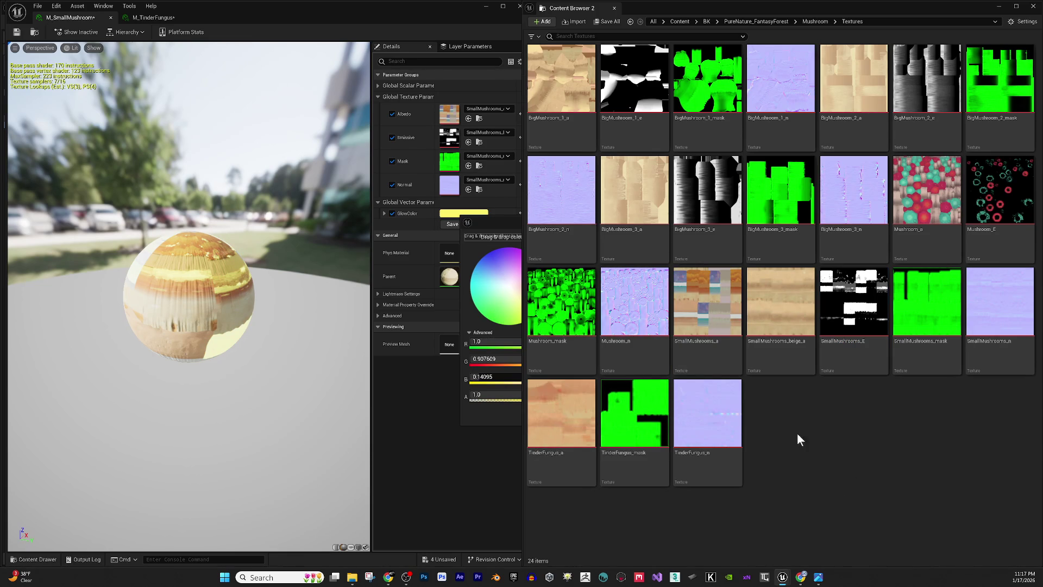
left_click(459, 418)
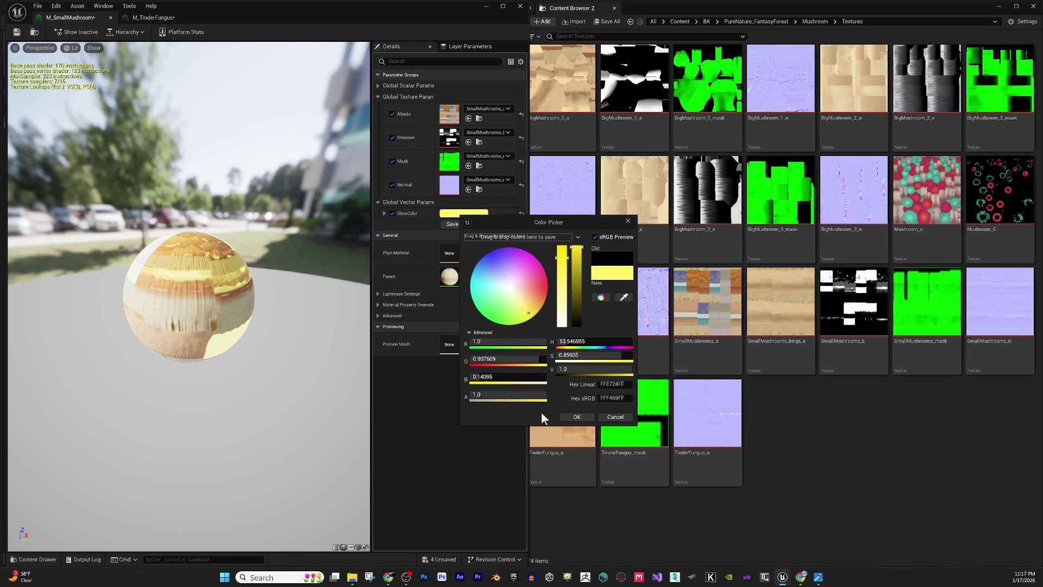
- Confirm the yellow glow and set SM_MushroomsStack_8 as the maximized editor's preview mesh
left_click(584, 412)
left_click(808, 22)
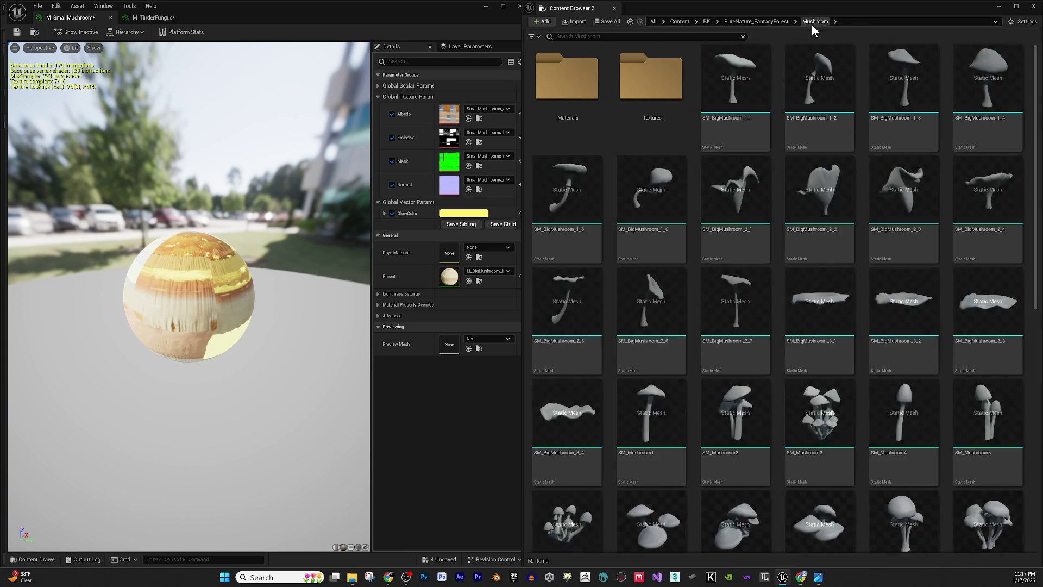
scroll(781, 256, "down", 2)
scroll(777, 253, "down", 2)
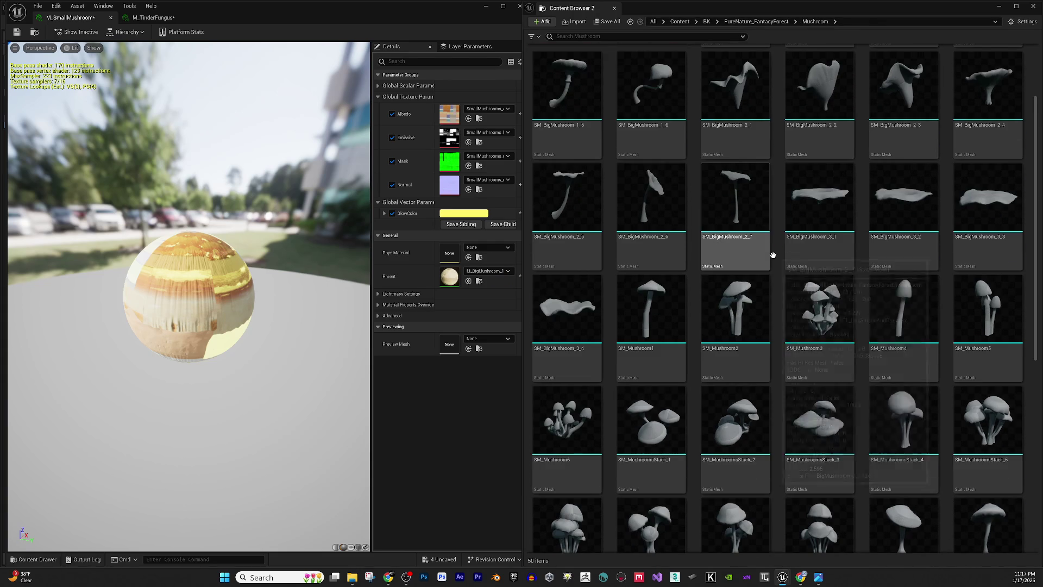
scroll(773, 252, "down", 1)
scroll(777, 249, "down", 1)
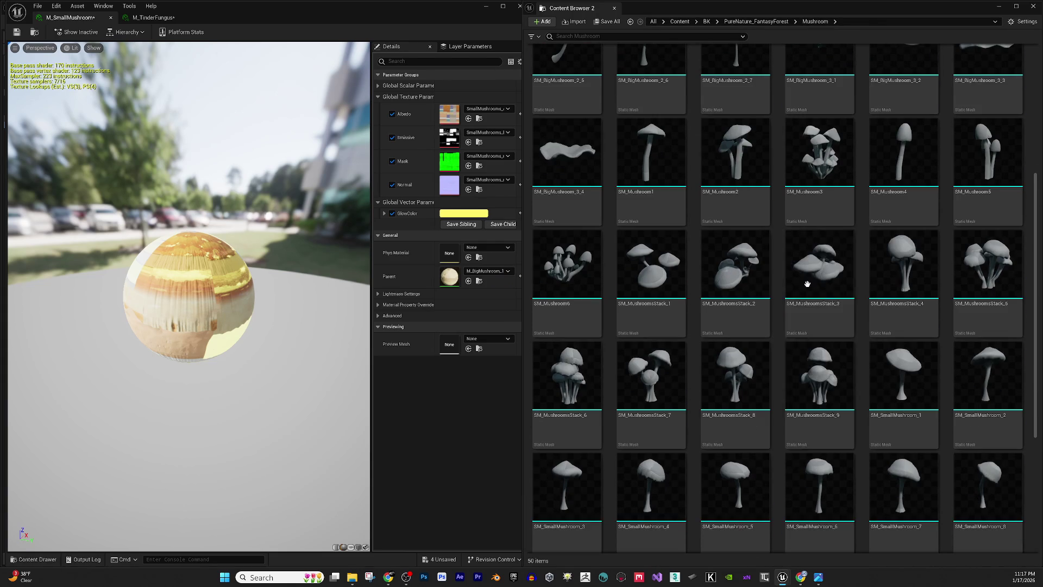
left_click(744, 396)
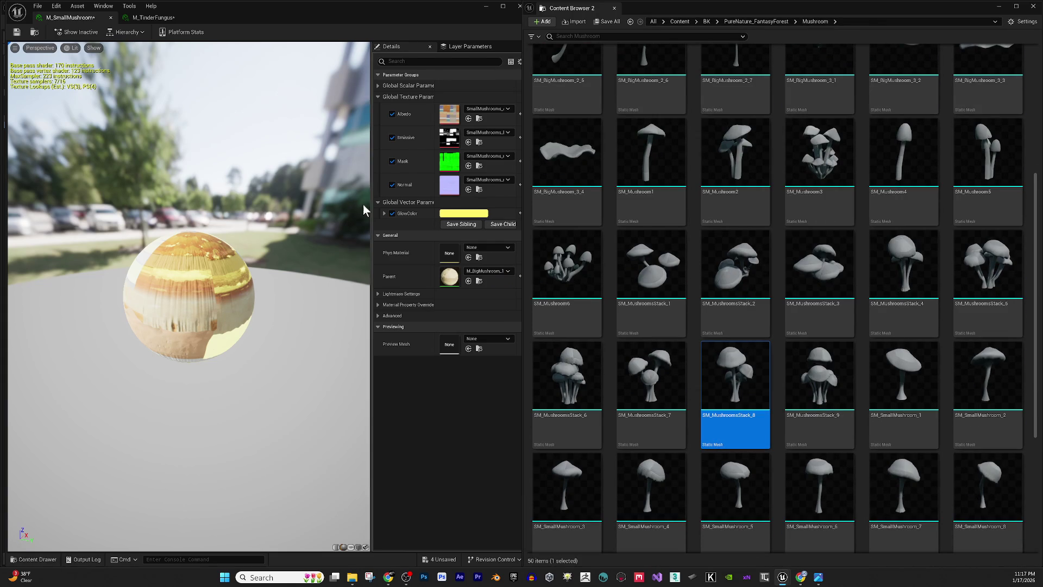
left_click(91, 48)
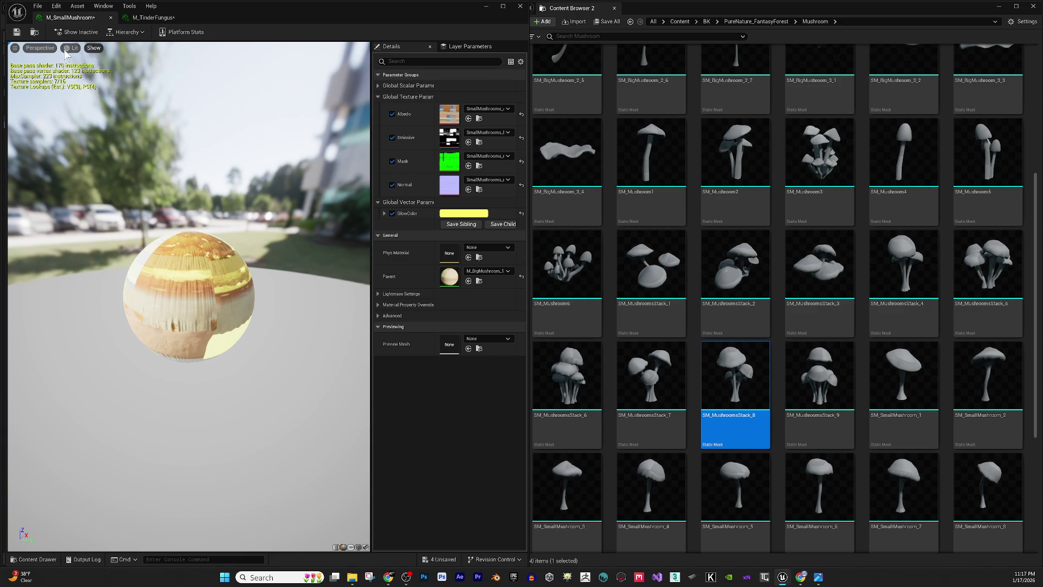
left_click(365, 11)
left_click(503, 6)
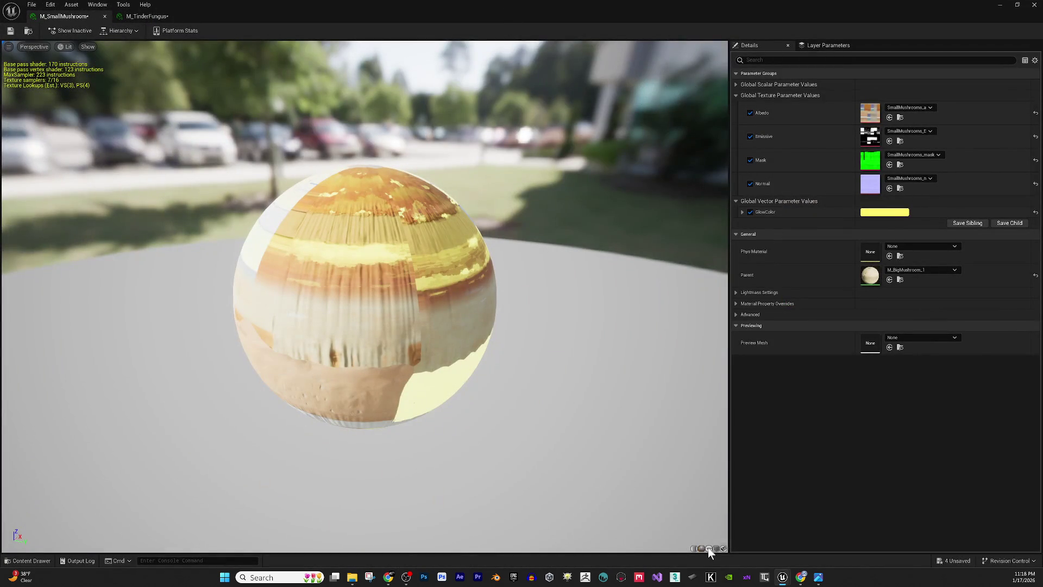
left_click(724, 548)
- Orbit and zoom around the glowing mushroom preview, then close M_SmallMushroom
mouse_move(412, 233)
left_mouse_down()
mouse_move(446, 223)
mouse_move(454, 240)
mouse_move(457, 228)
mouse_move(538, 223)
mouse_move(538, 255)
left_mouse_up()
scroll(424, 232, "up", 5)
scroll(445, 223, "down", 5)
scroll(454, 239, "up", 5)
scroll(538, 256, "up", 5)
left_click_drag(460, 194, 459, 194)
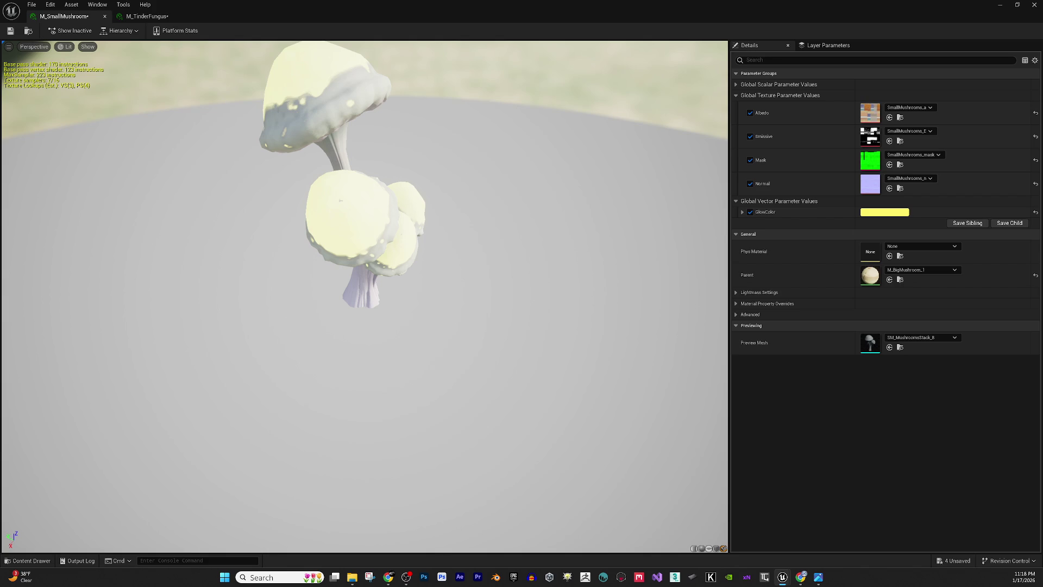
scroll(466, 177, "up", 5)
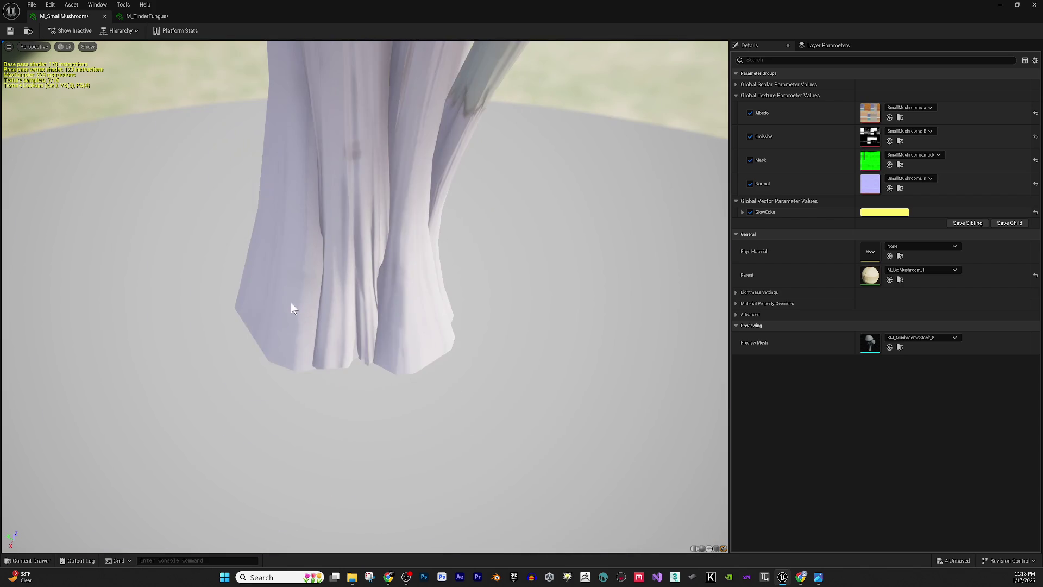
mouse_move(292, 309)
left_mouse_down()
mouse_move(353, 255)
mouse_move(368, 217)
mouse_move(401, 205)
left_mouse_up()
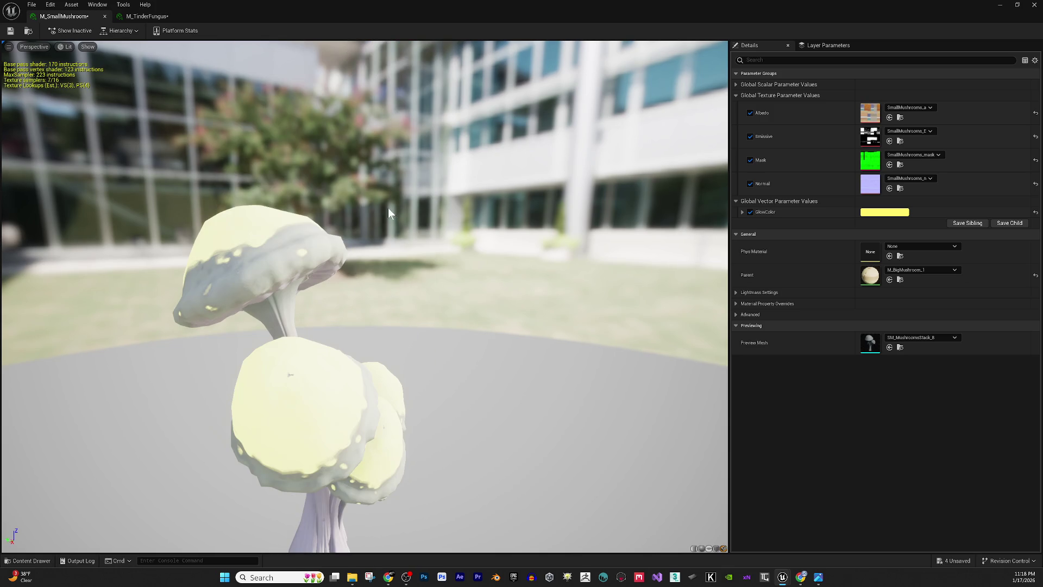
left_click_drag(298, 282, 253, 251)
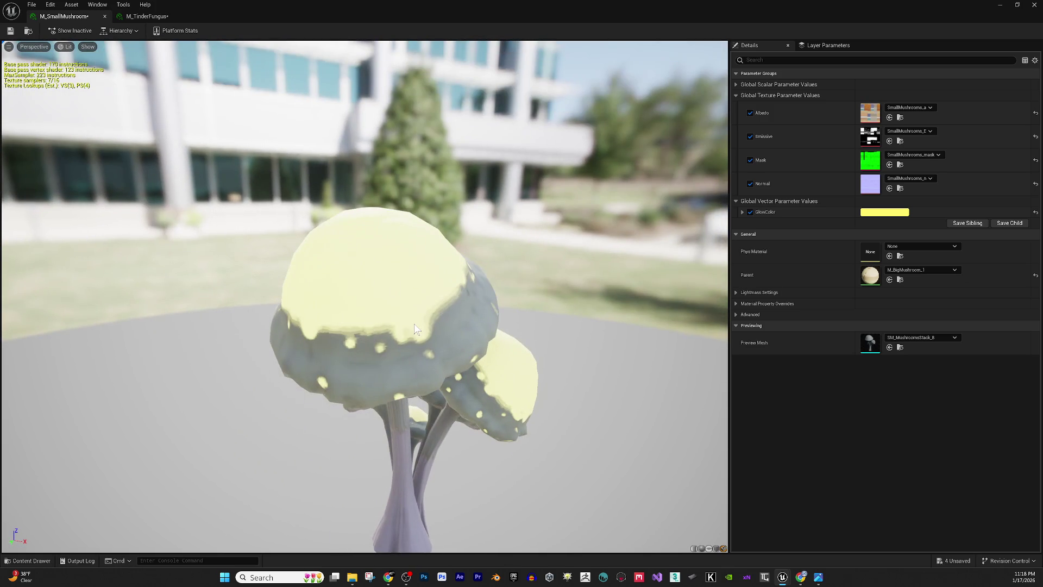
mouse_move(438, 433)
left_mouse_down()
mouse_move(375, 380)
mouse_move(453, 407)
left_mouse_up()
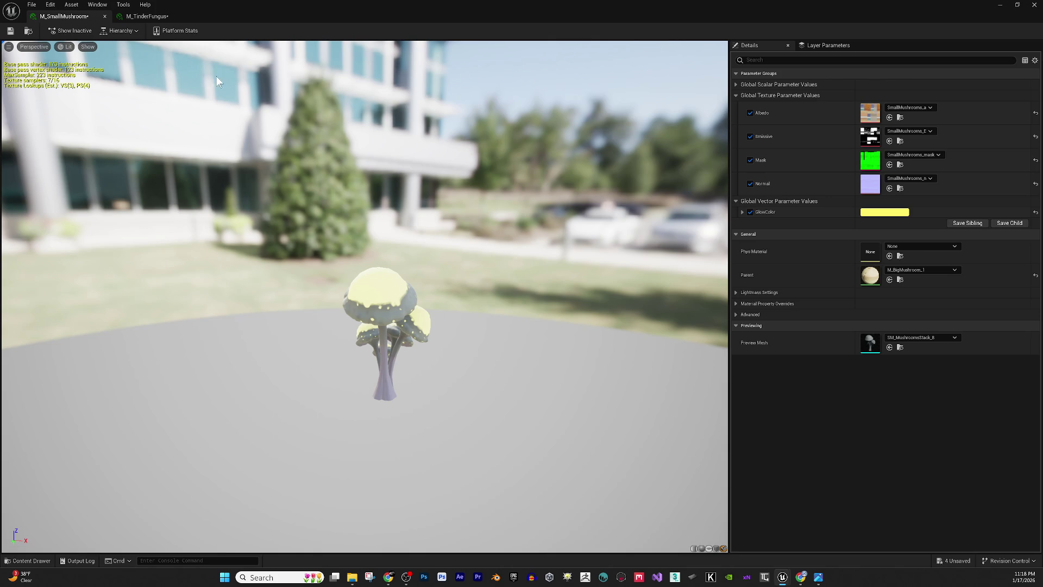
left_click(105, 16)
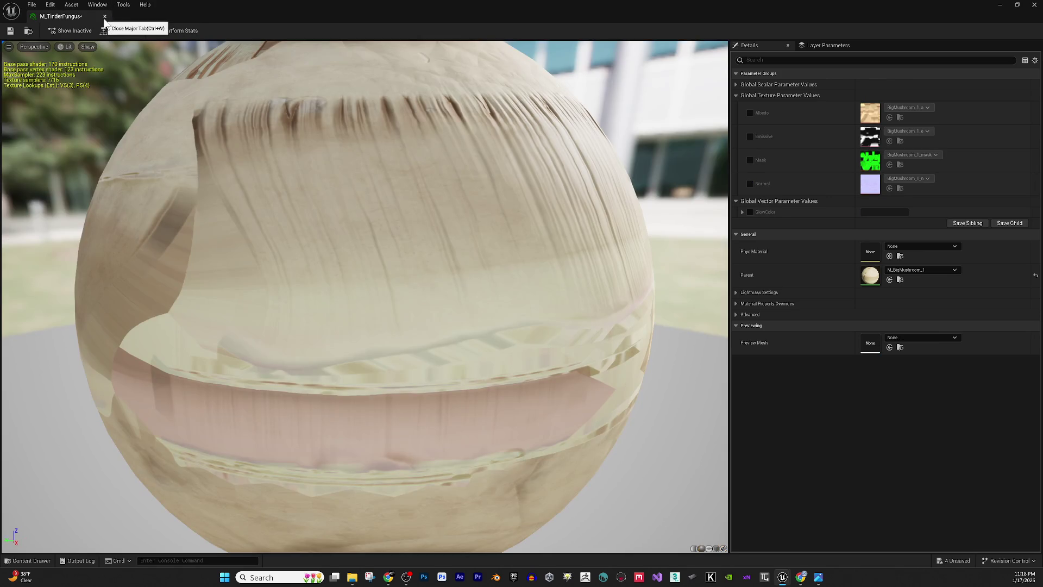
- Resize the M_TinderFungus editor and browse to the Mushroom Textures folder
mouse_move(585, 6)
left_mouse_down()
mouse_move(202, 268)
mouse_move(215, 252)
left_mouse_up()
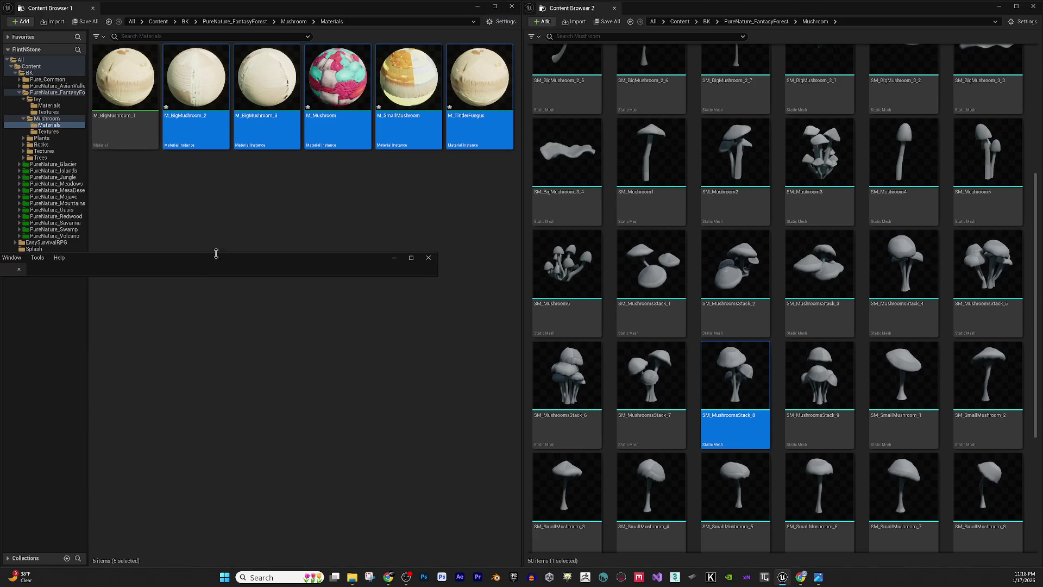
double_click(218, 253)
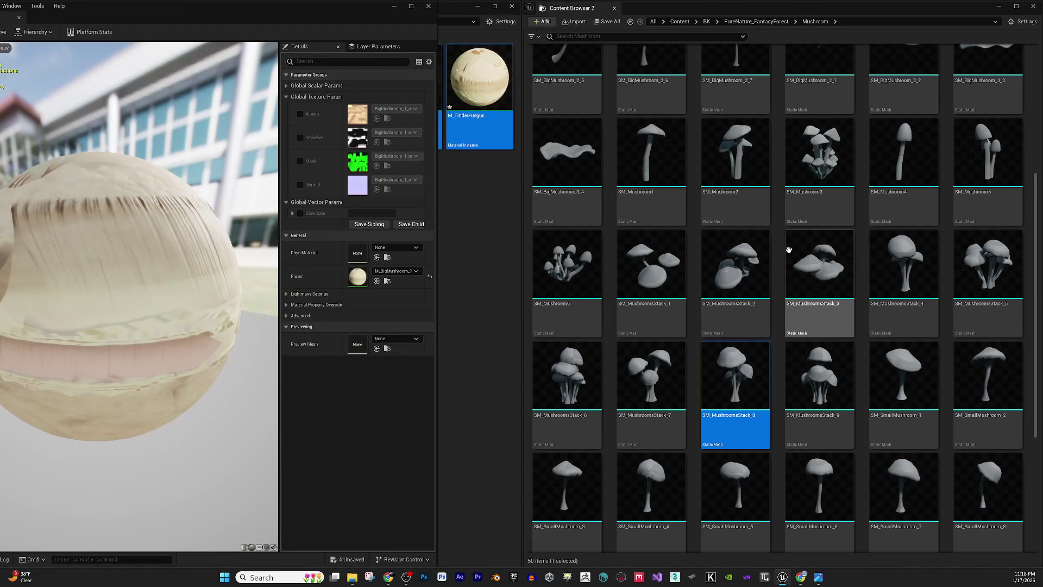
left_click(766, 21)
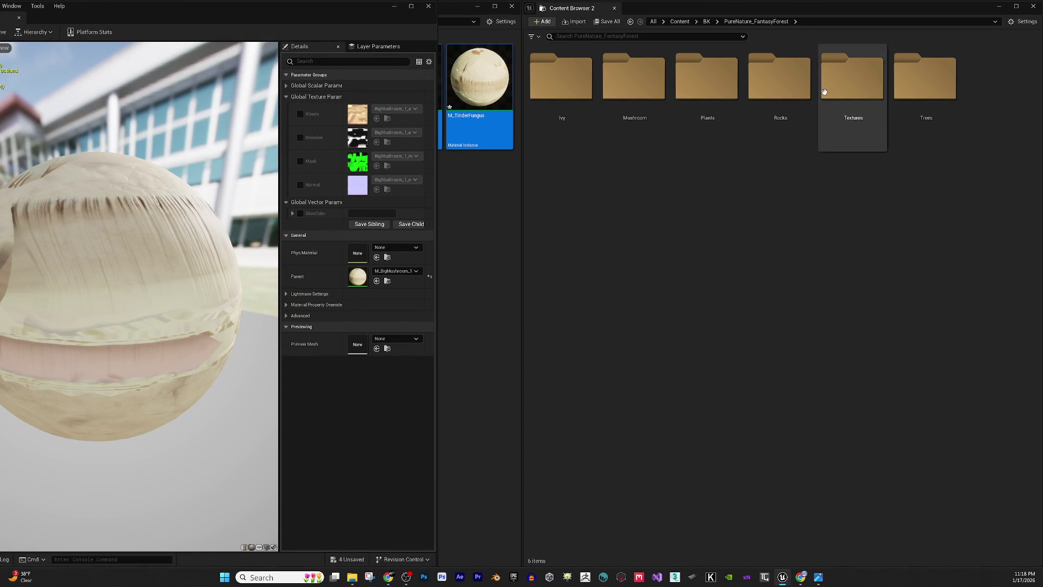
double_click(634, 98)
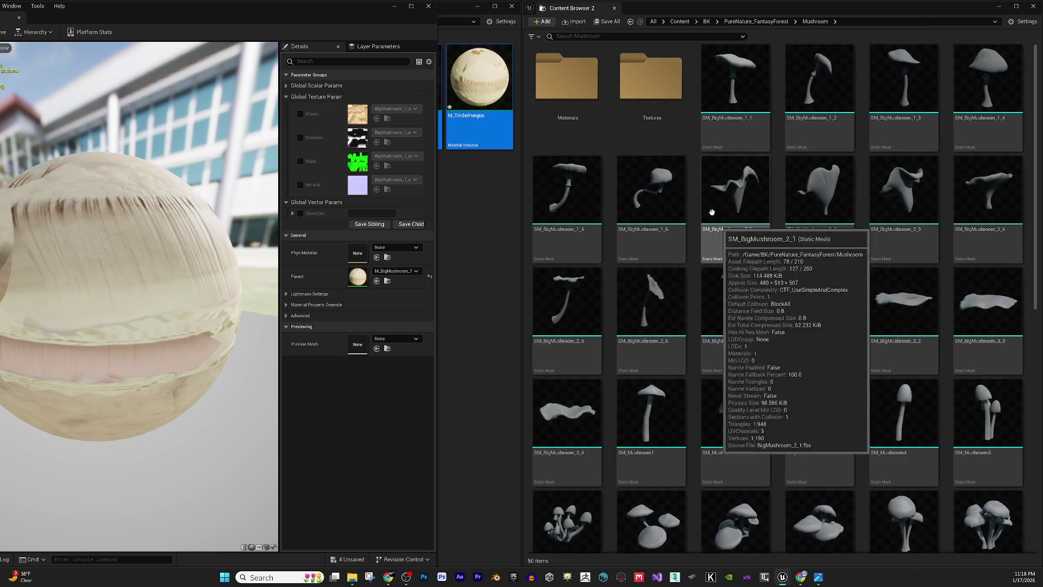
double_click(654, 98)
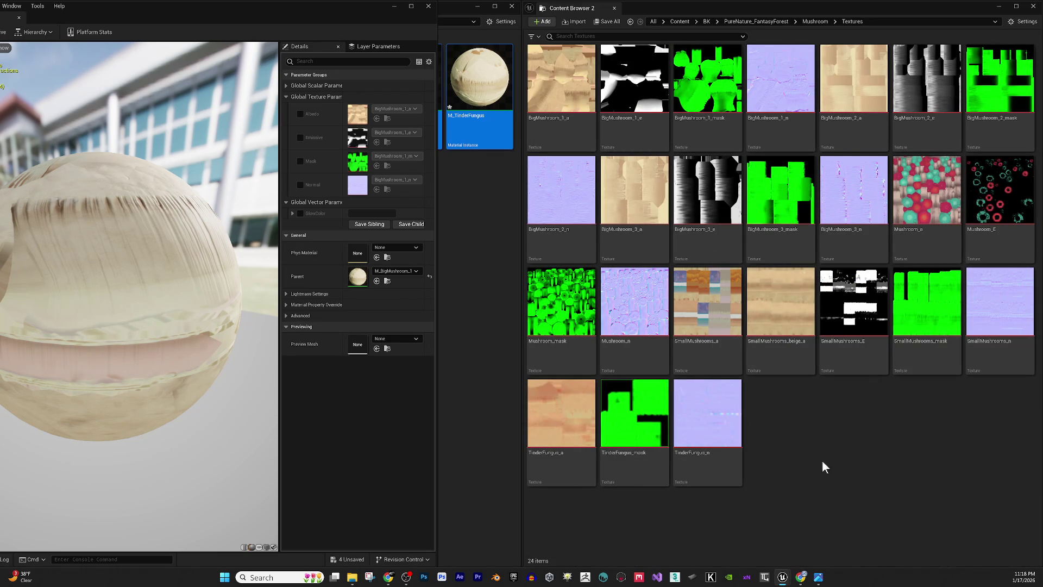
- Enable the Albedo, Emissive, Mask and Normal texture overrides
left_click(560, 413)
mouse_move(560, 412)
left_mouse_down()
mouse_move(363, 133)
mouse_move(358, 108)
left_mouse_up()
left_click(300, 114)
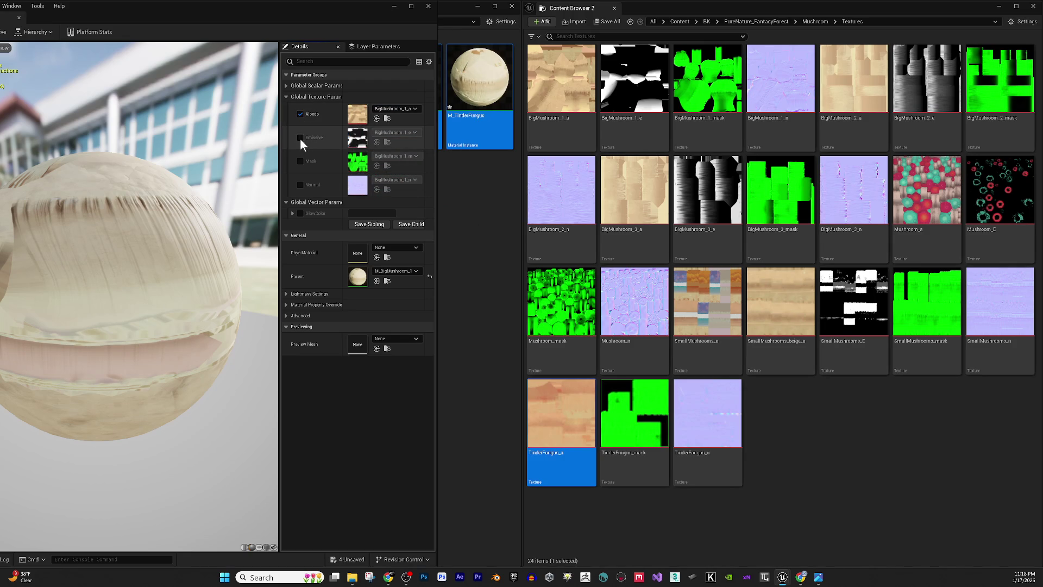
left_click(300, 138)
left_click(300, 161)
left_click(300, 185)
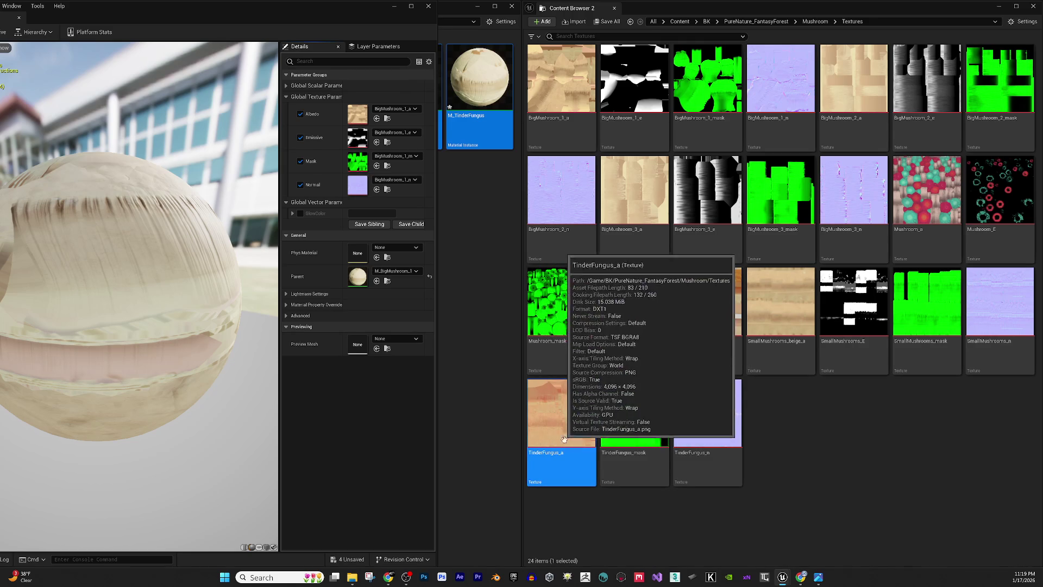
- Assign TinderFungus_a to Albedo and Mask and TinderFungus_n to Normal
mouse_move(576, 427)
left_mouse_down()
mouse_move(501, 251)
mouse_move(385, 106)
left_mouse_up()
mouse_move(562, 421)
left_mouse_down()
mouse_move(406, 152)
mouse_move(382, 164)
left_mouse_up()
mouse_move(704, 415)
left_mouse_down()
mouse_move(636, 403)
mouse_move(432, 266)
mouse_move(402, 195)
mouse_move(384, 181)
left_mouse_up()
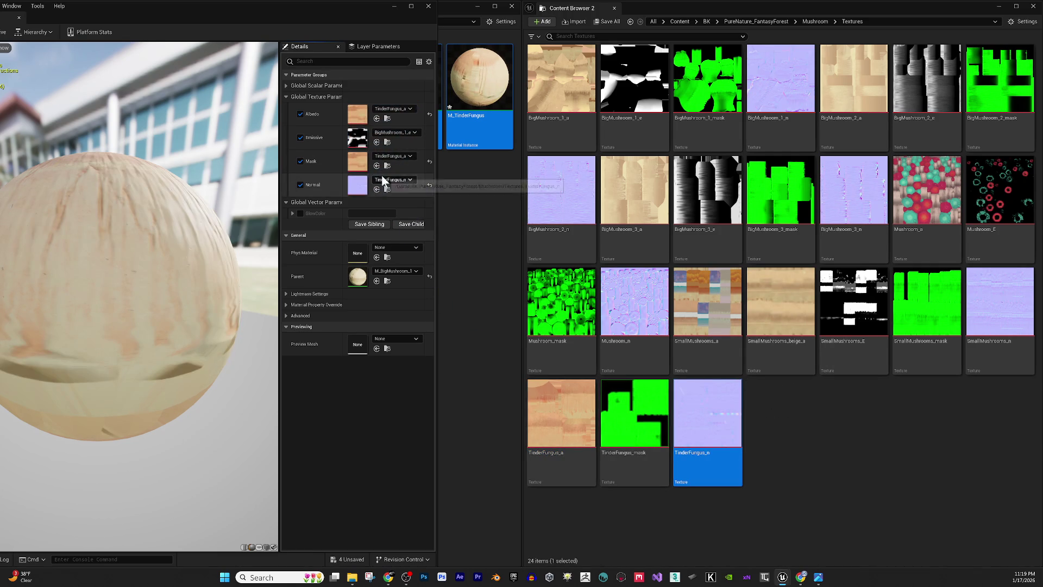
left_click_drag(89, 276, 144, 276)
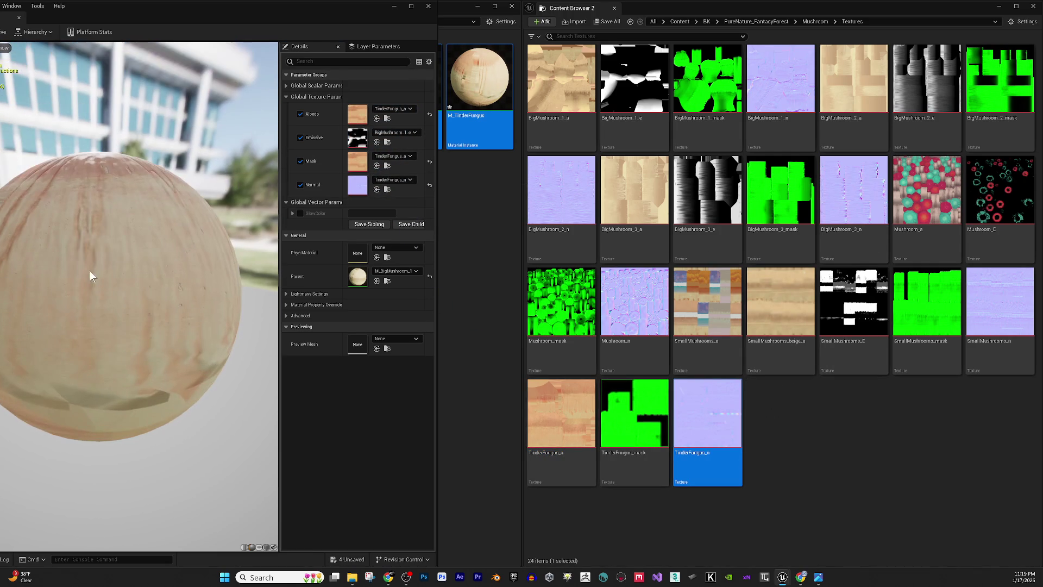
left_click(411, 6)
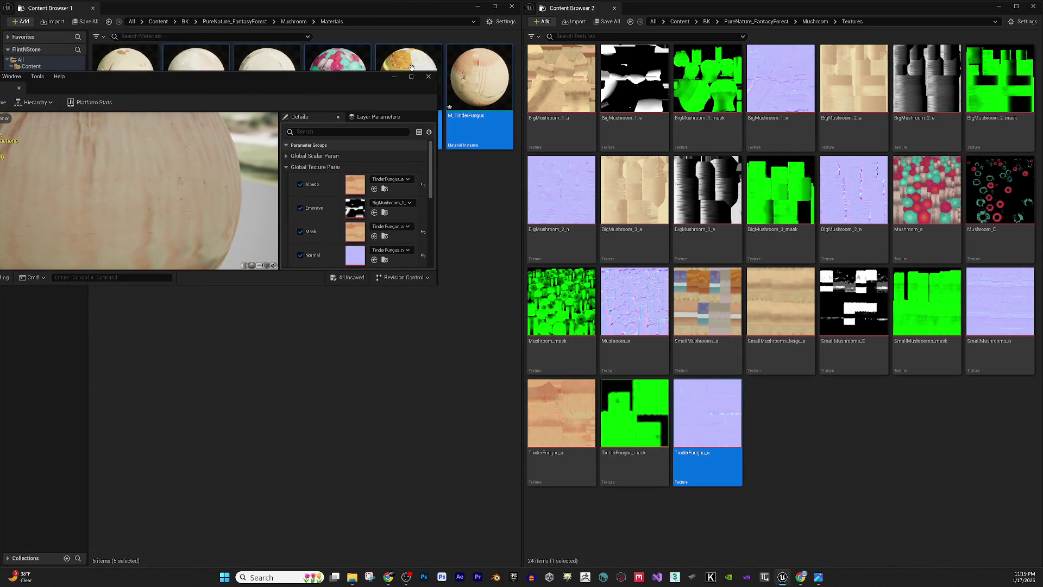
- Close the instance and Edit all meshes from SM_BigMushroom_1_1 through SM_TinderFungus_4
left_click(429, 76)
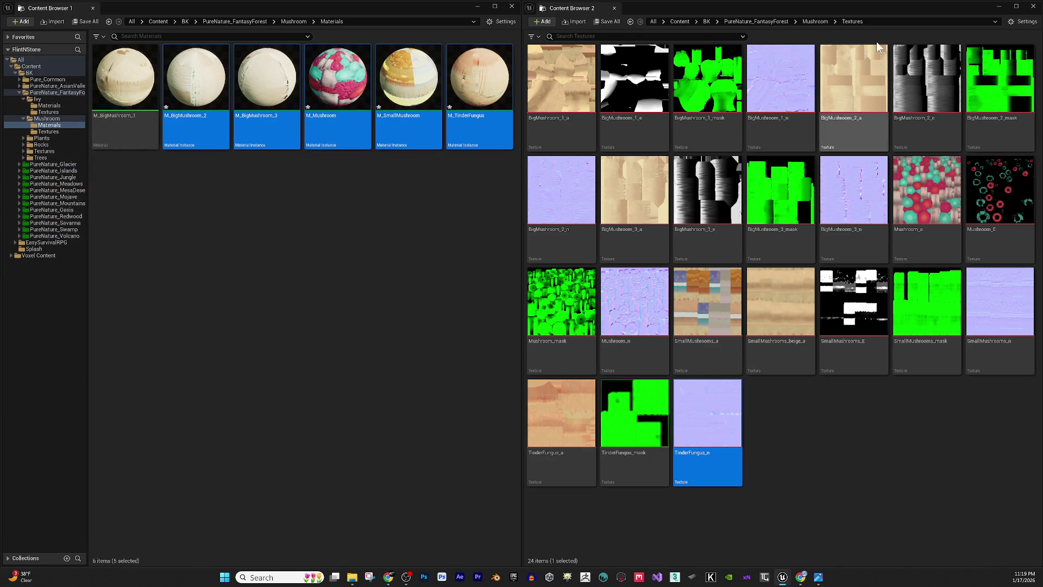
left_click(817, 22)
left_click(726, 109)
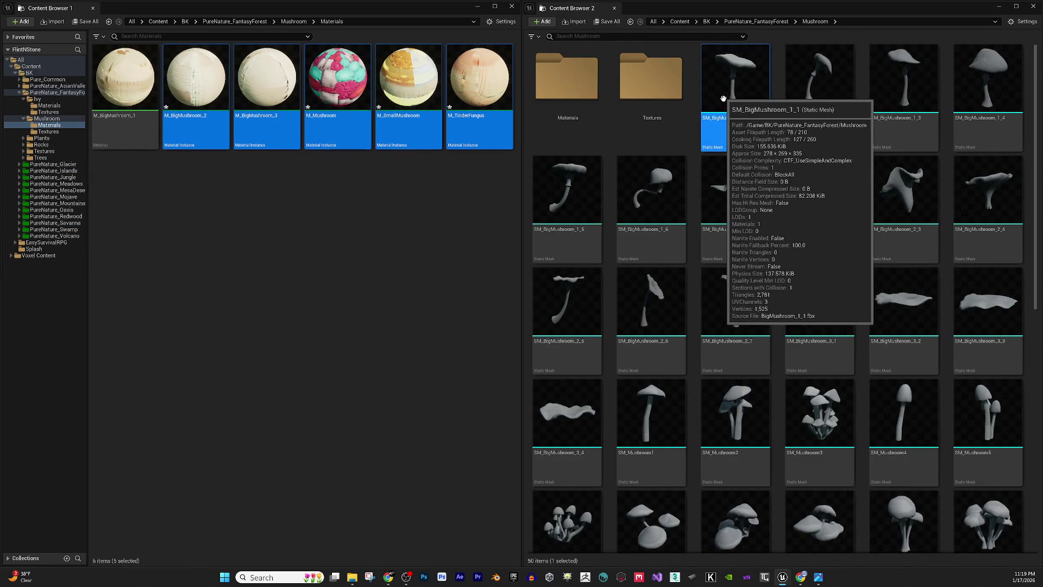
scroll(724, 121, "down", 1)
scroll(721, 136, "down", 2)
scroll(716, 183, "down", 5)
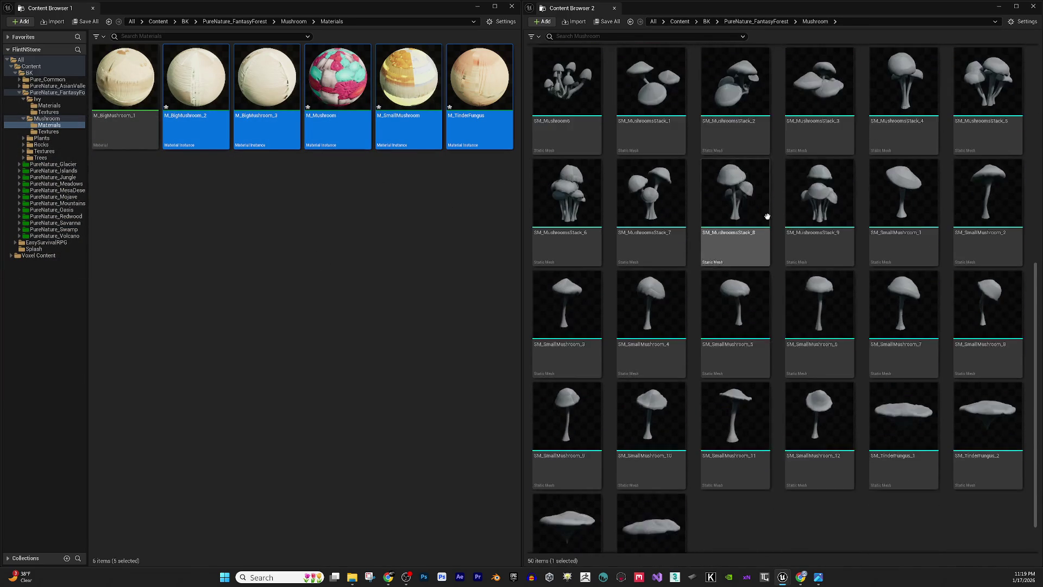
left_click(645, 507, "shift")
right_click(645, 507)
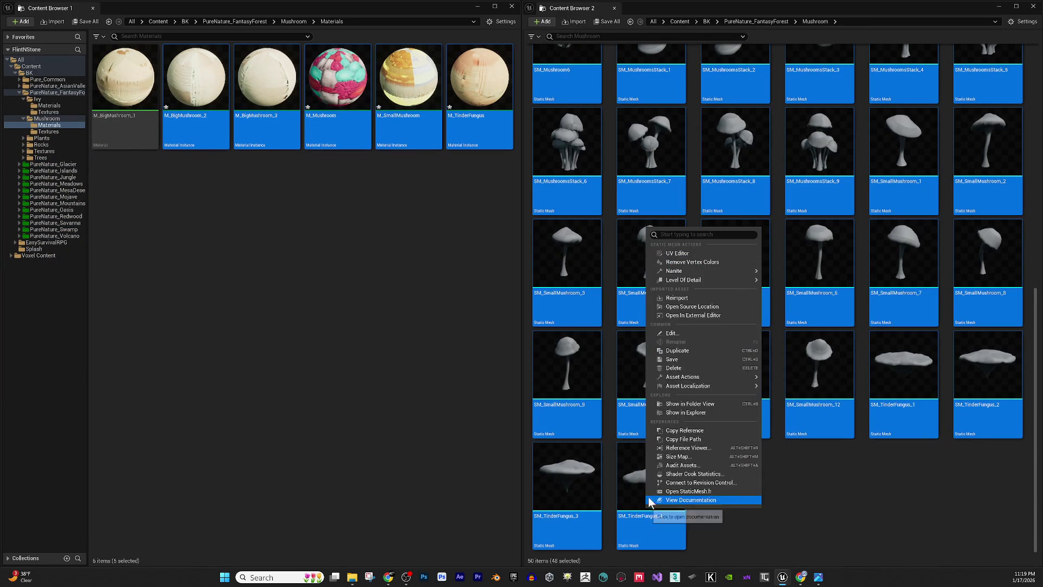
left_click(687, 332)
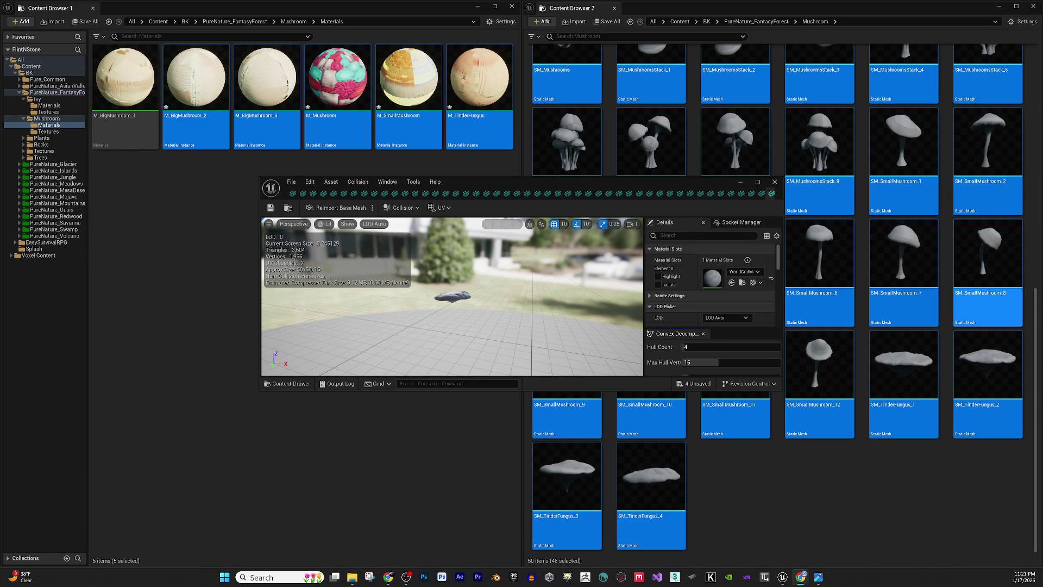
- Resize the Static Mesh editor into a full-height window on the right
left_click(757, 182)
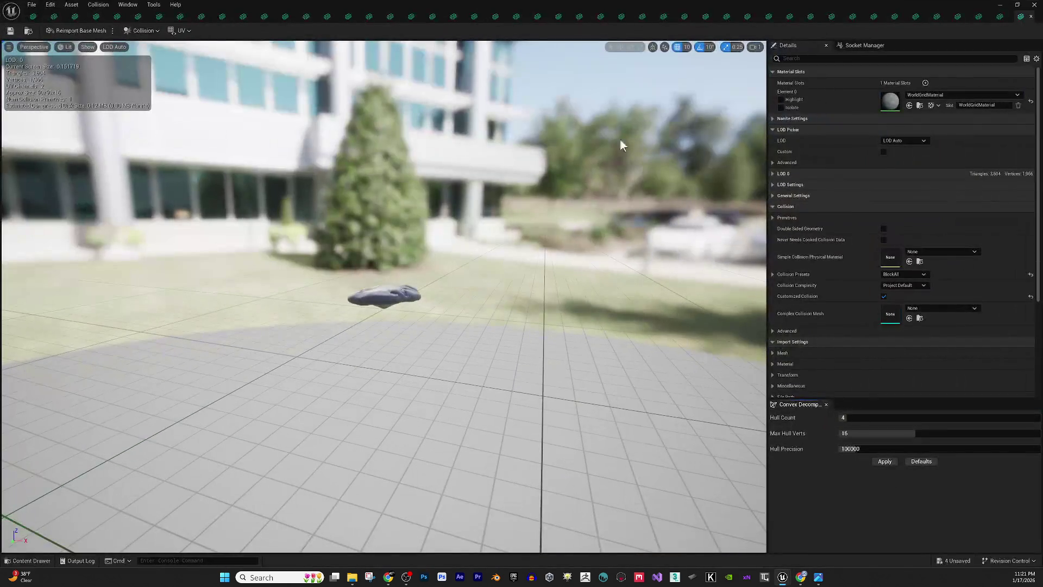
mouse_move(480, 3)
left_mouse_down()
mouse_move(503, 60)
mouse_move(572, 156)
mouse_move(669, 176)
left_mouse_up()
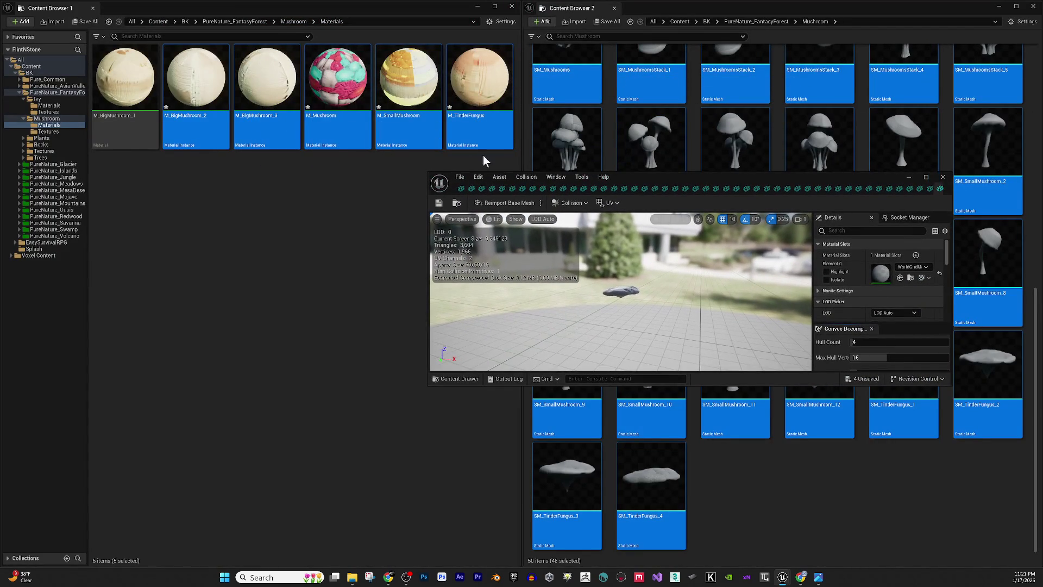
left_click_drag(431, 178, 447, 0)
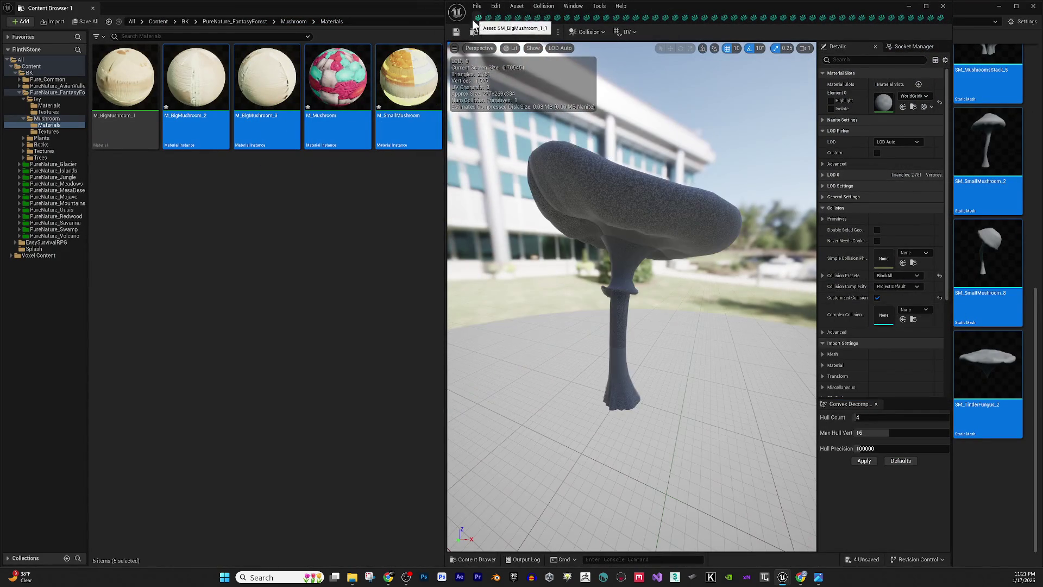
- Narrow Content Browser 1 to the Mushroom Materials folder with its folder tree collapsed
left_click(138, 99)
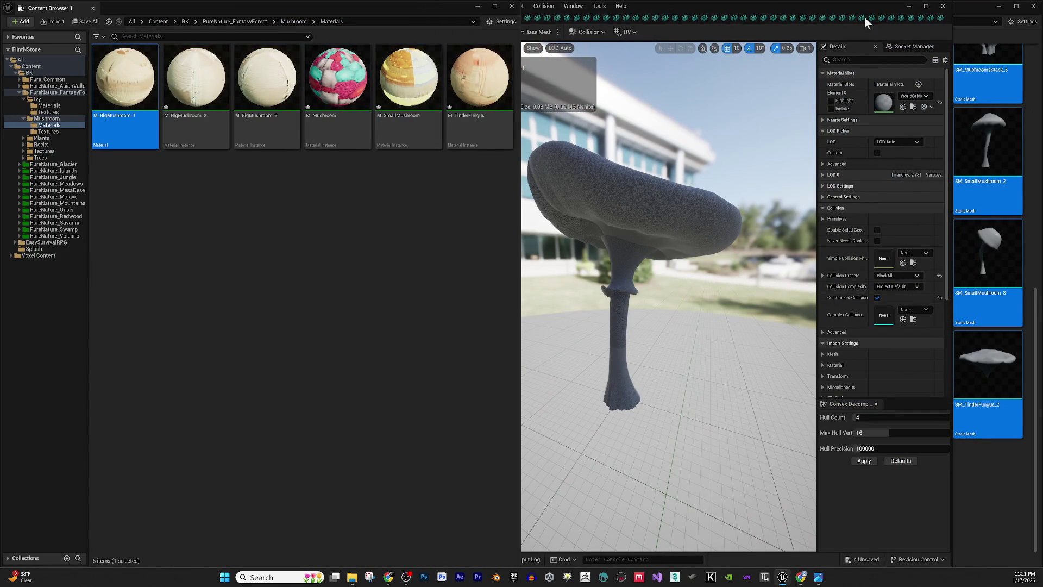
left_click(443, 237)
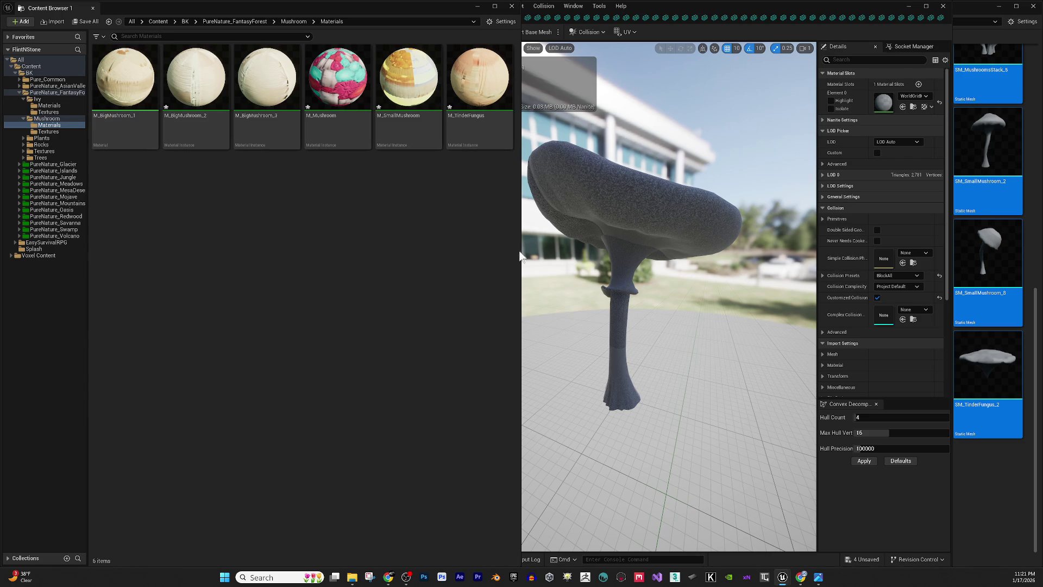
left_click_drag(519, 251, 226, 235)
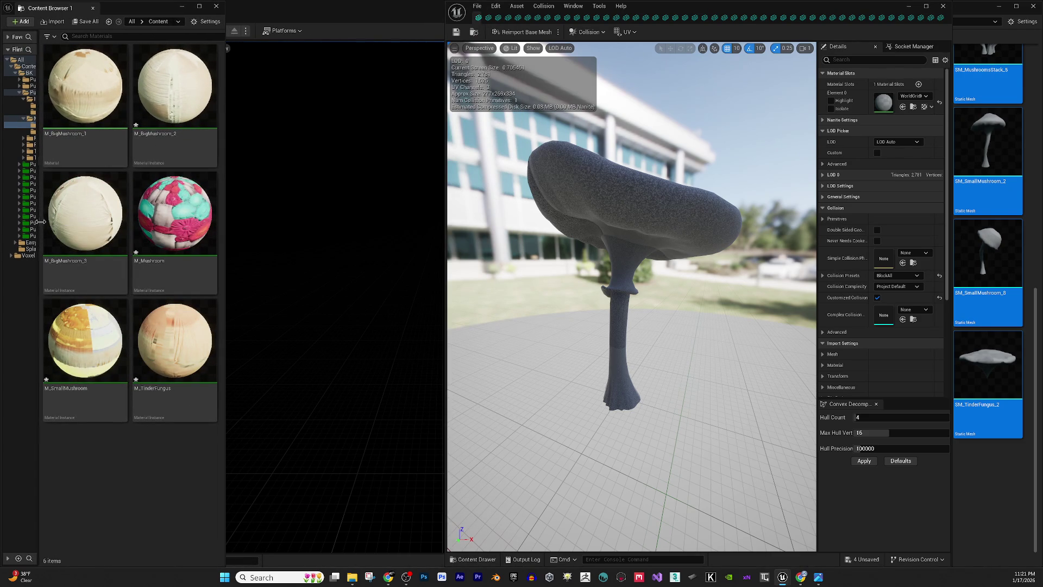
left_click(34, 224)
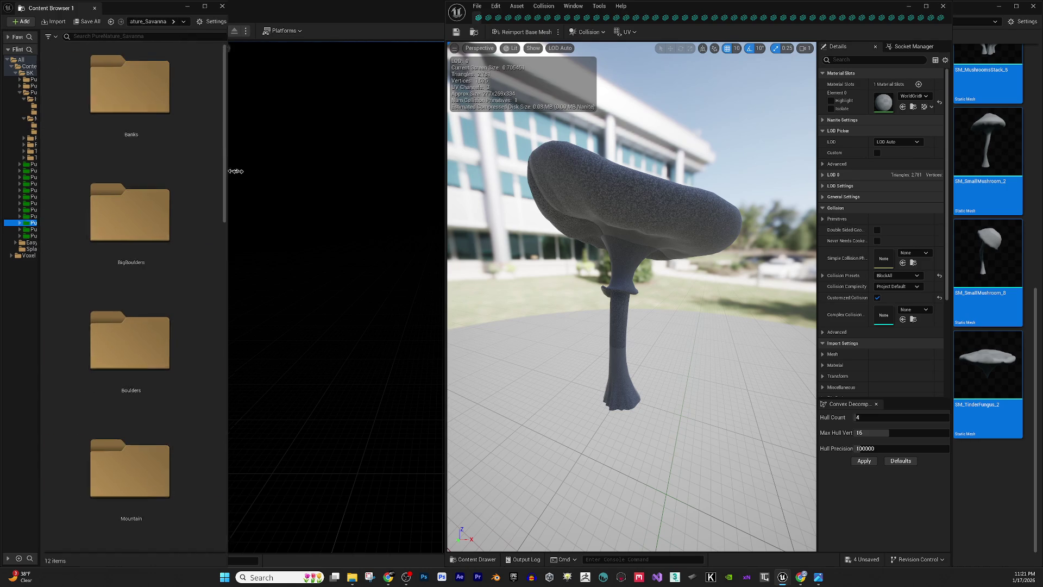
left_click_drag(225, 173, 390, 172)
left_click(49, 125)
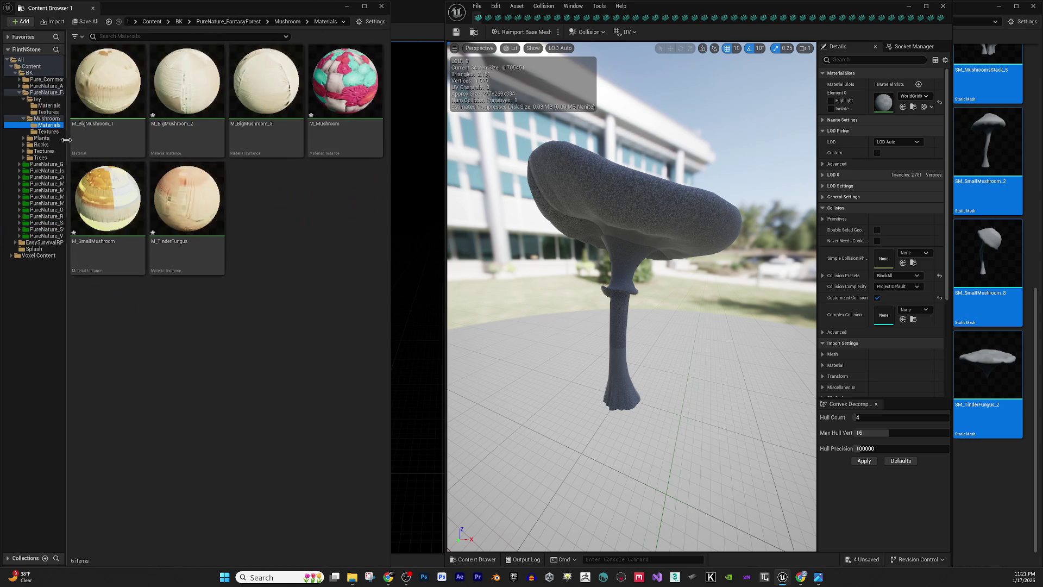
left_click_drag(66, 137, 3, 136)
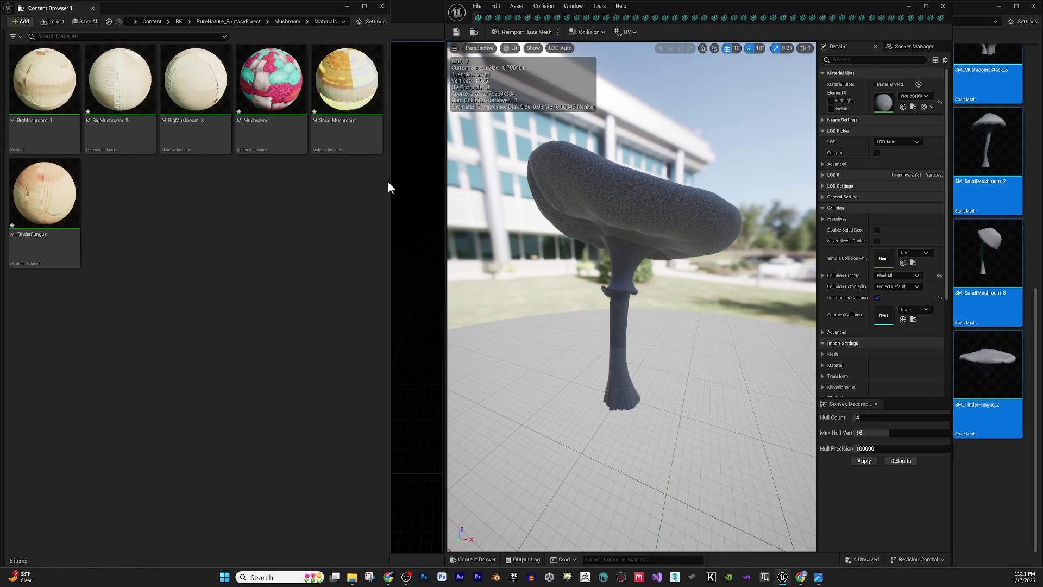
left_click_drag(390, 184, 133, 182)
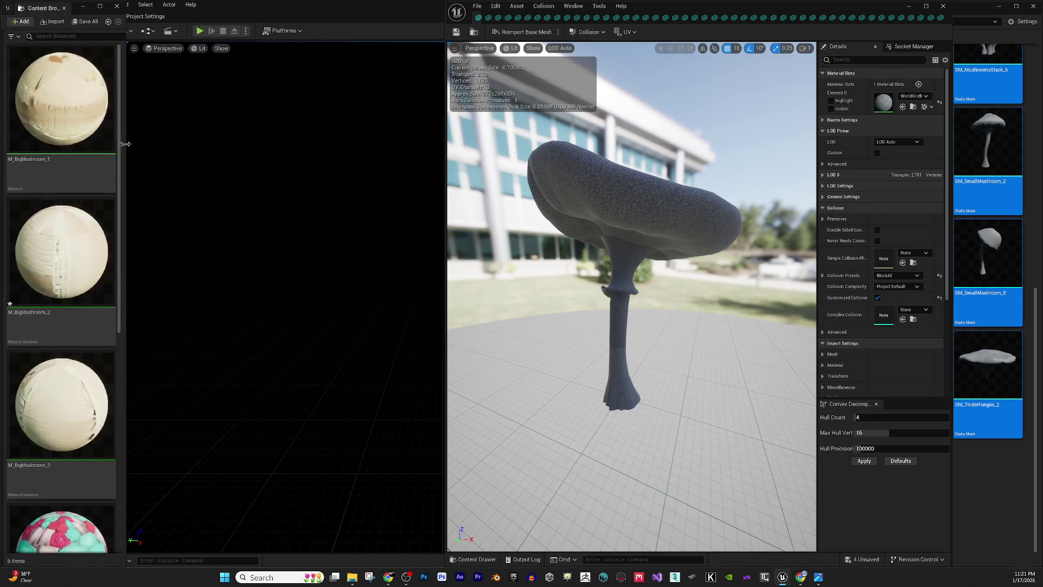
- Widen the mesh editor, select M_BigMushroom_1, and assign it to the first mushroom's Element 0
left_click_drag(444, 234, 126, 182)
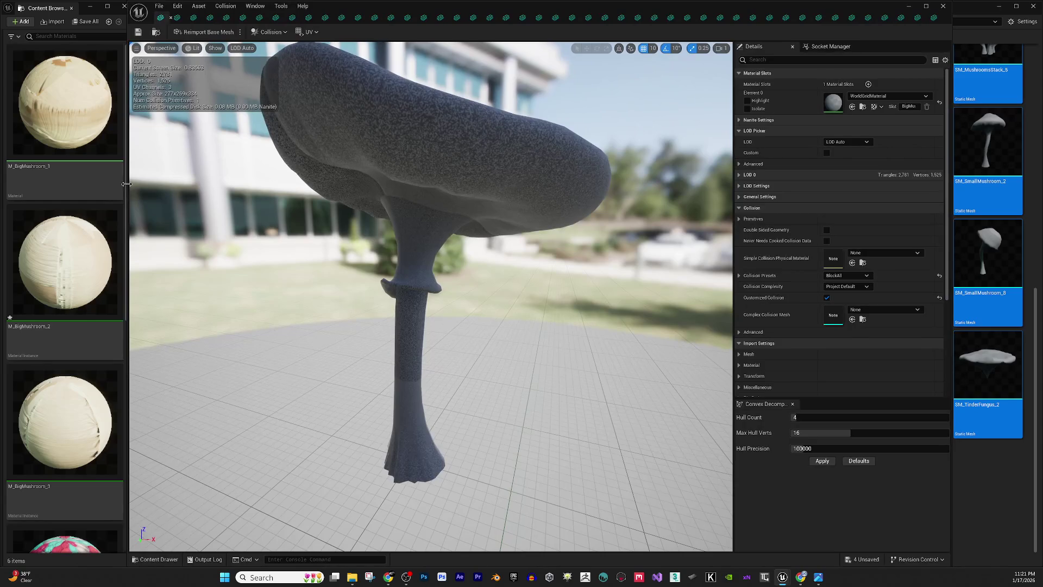
left_click(88, 121)
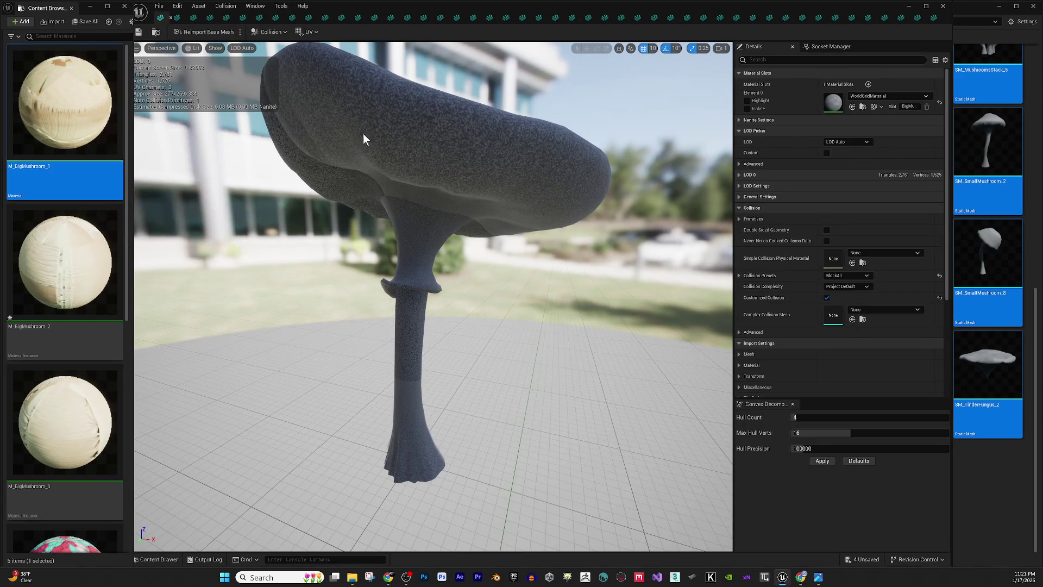
left_click(848, 110)
left_click(852, 106)
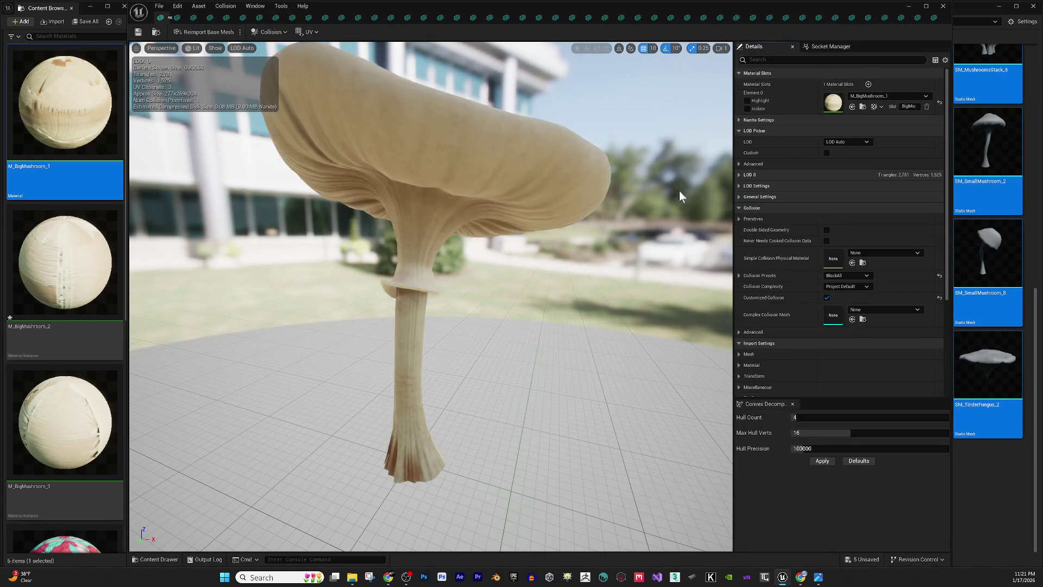
left_click_drag(659, 232, 622, 220)
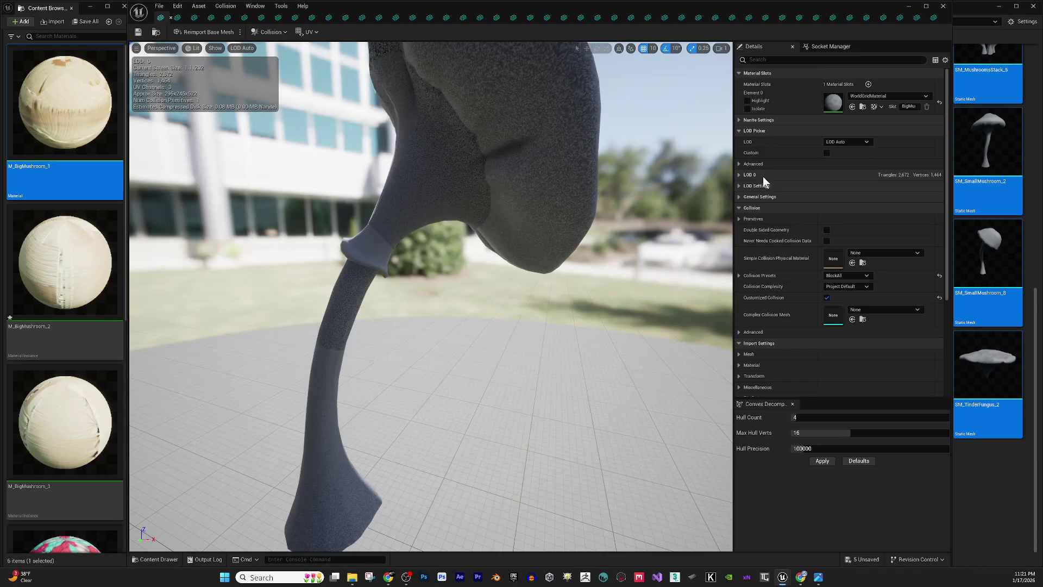
- Apply M_BigMushroom_1 to the following grey mushroom meshes, then select M_BigMushroom_2
left_click(852, 107)
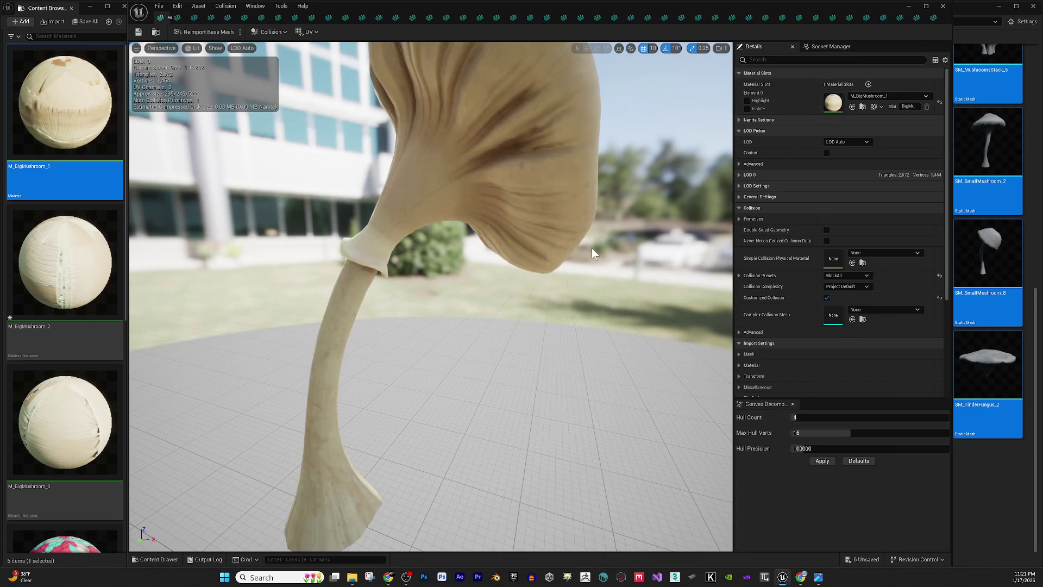
left_click(852, 107)
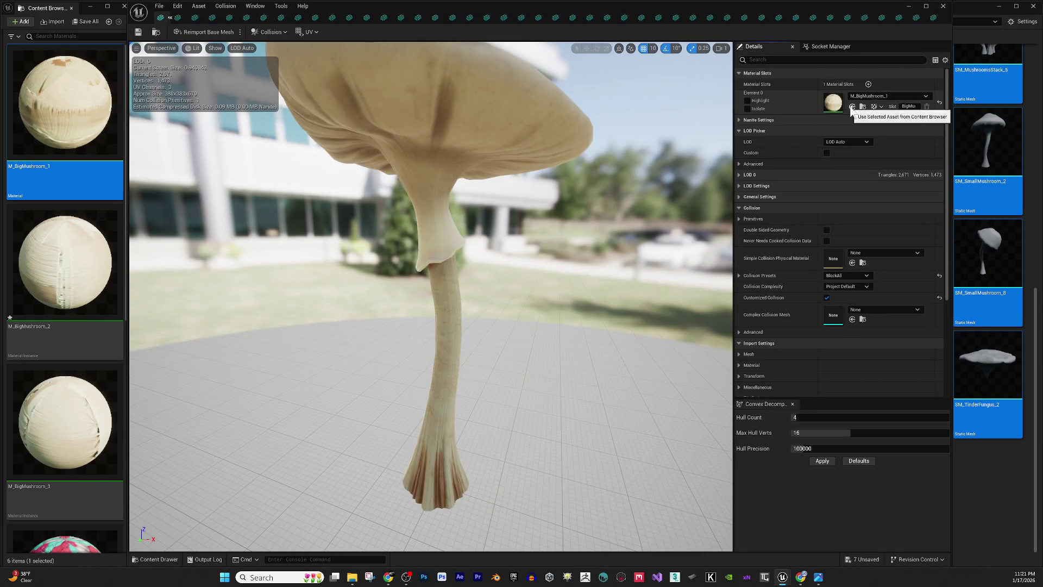
left_click(853, 106)
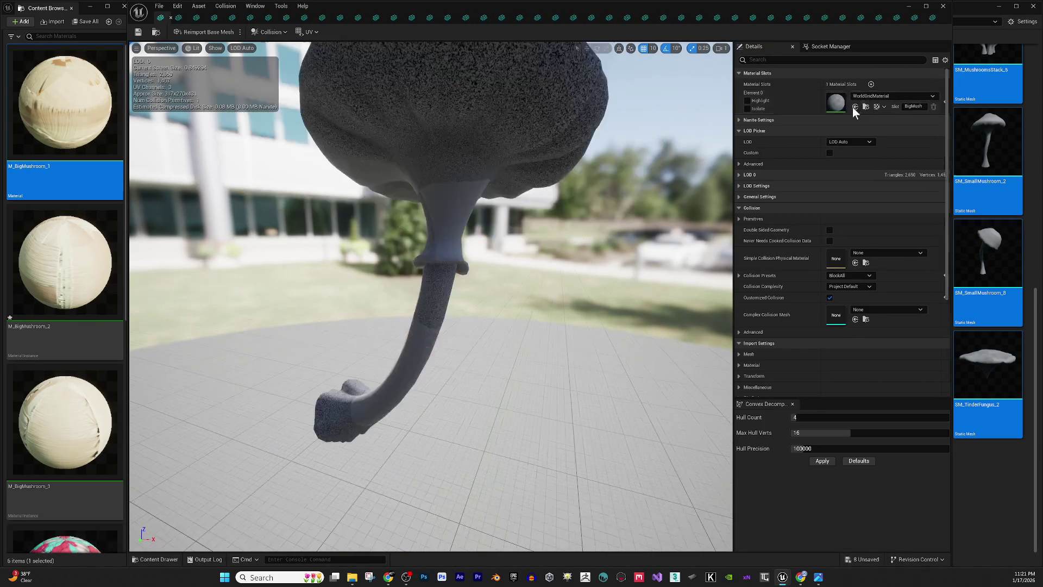
left_click(852, 107)
left_click(853, 106)
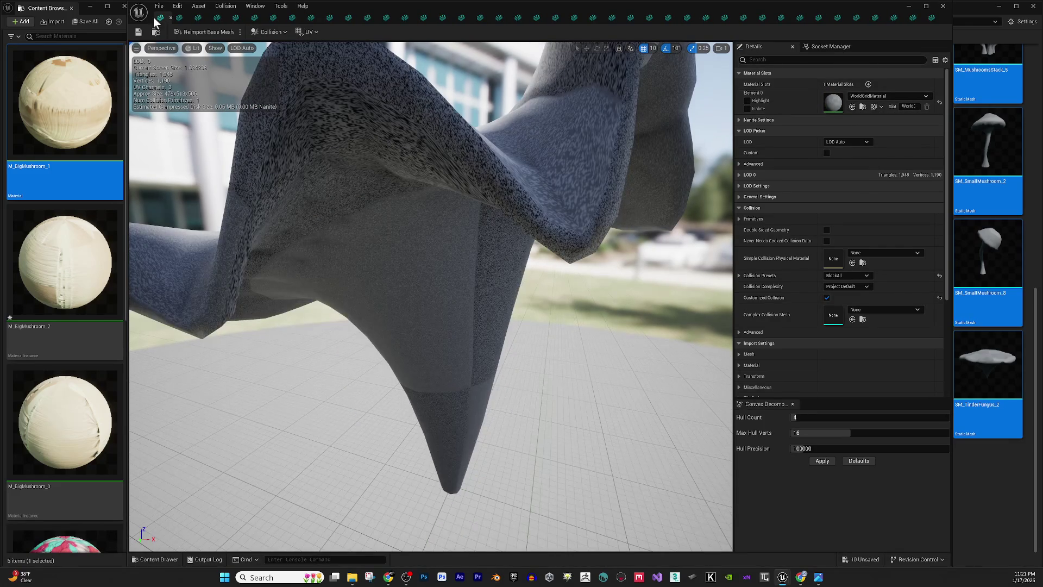
left_click(852, 106)
left_click_drag(543, 245, 259, 246)
left_click(63, 254)
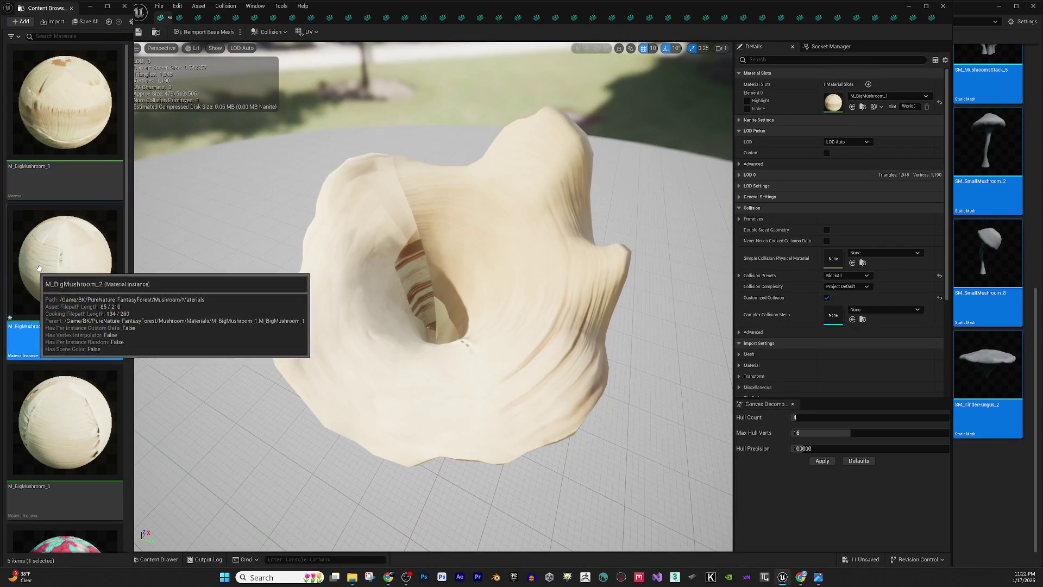
- Assign M_BigMushroom_2 to the current mushroom mesh and the next few grey meshes
left_click(853, 107)
left_click_drag(489, 272, 380, 271)
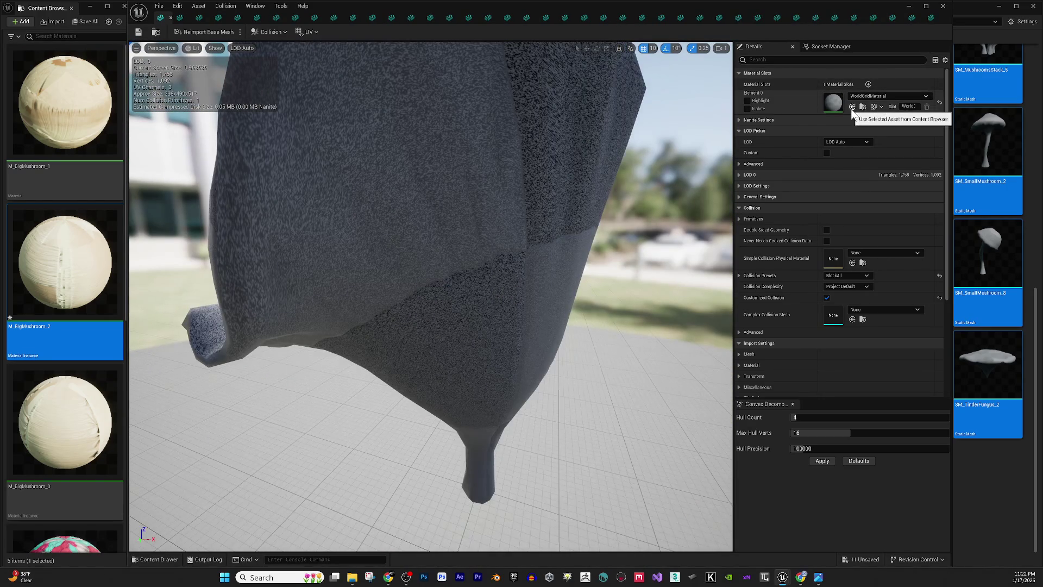
left_click(852, 107)
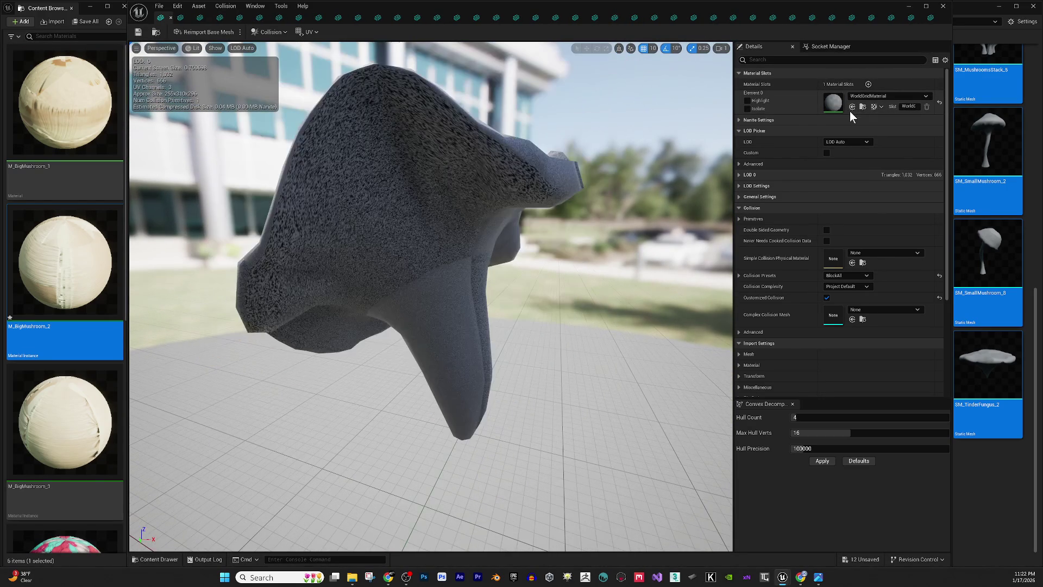
left_click(852, 107)
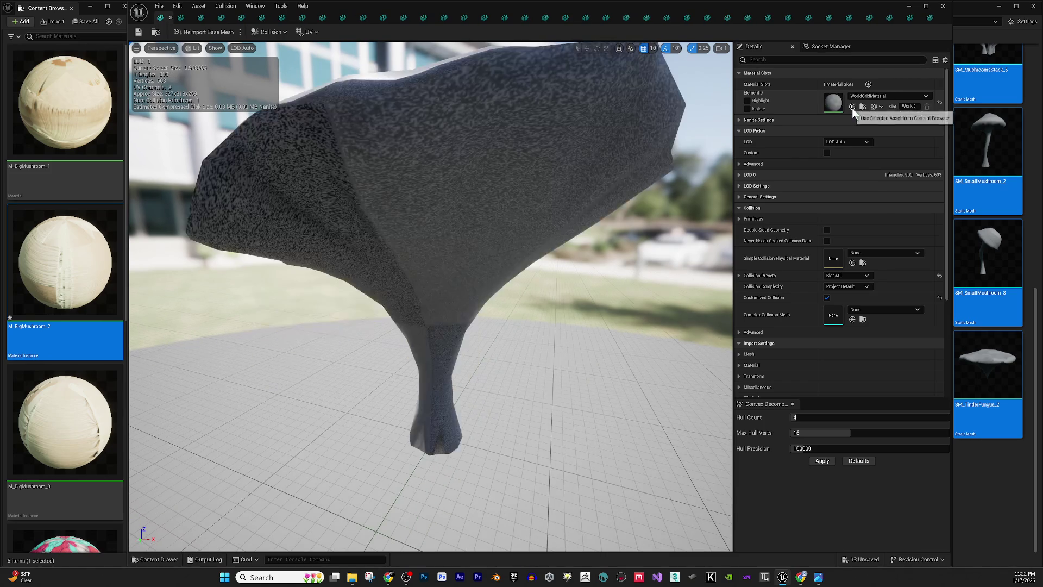
left_click(853, 107)
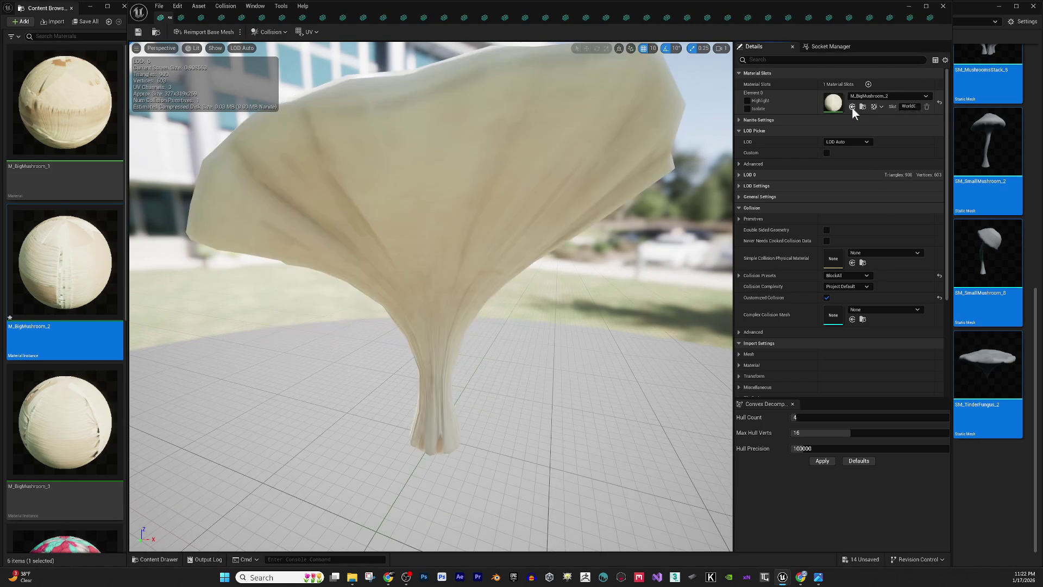
left_click(852, 107)
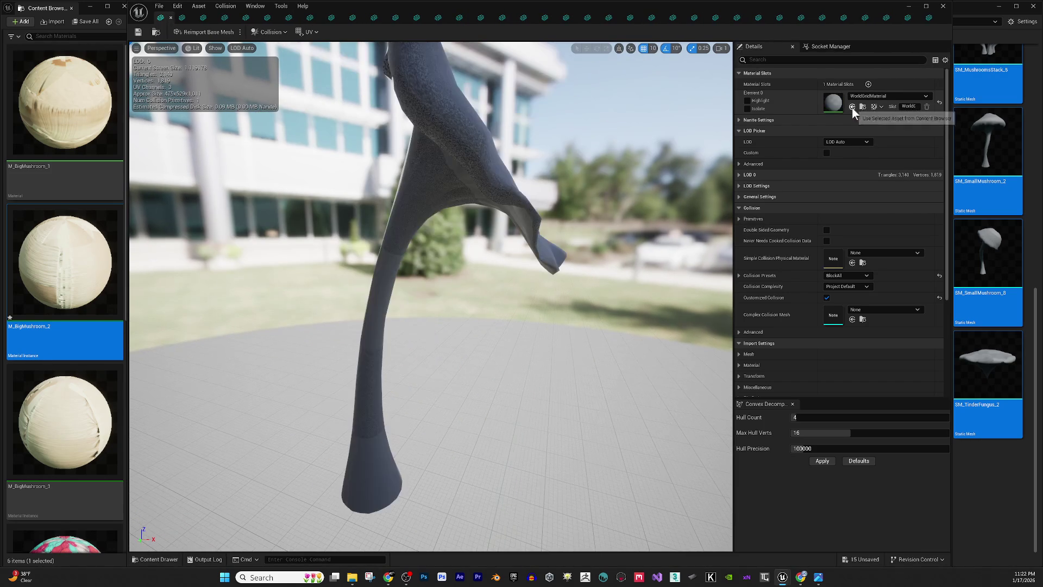
- Apply M_BigMushroom_2 to the remaining dark meshes, then assign M_BigMushroom_3 to the next mesh
left_click(852, 107)
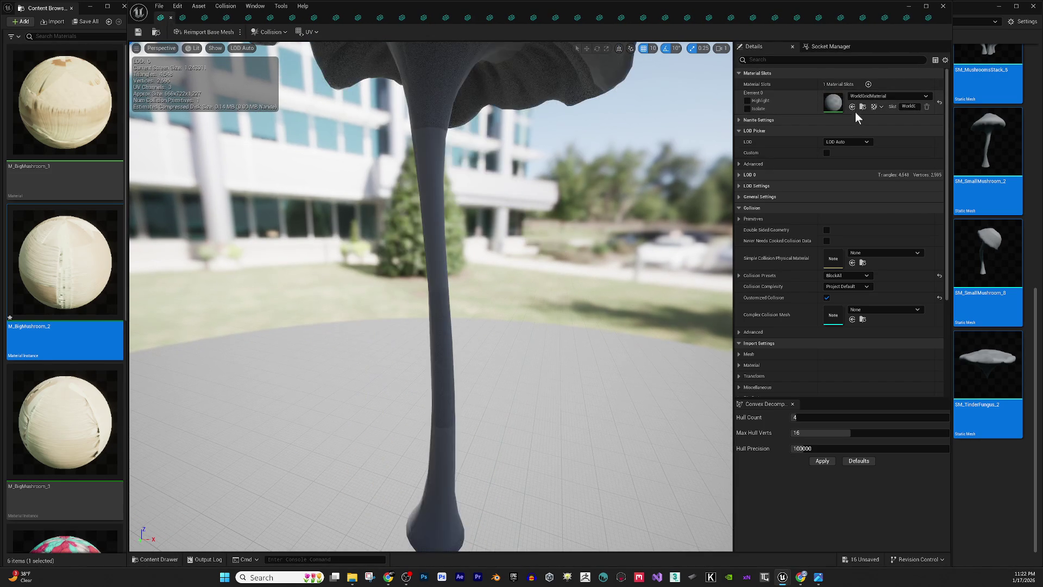
left_click(852, 107)
left_click(852, 107)
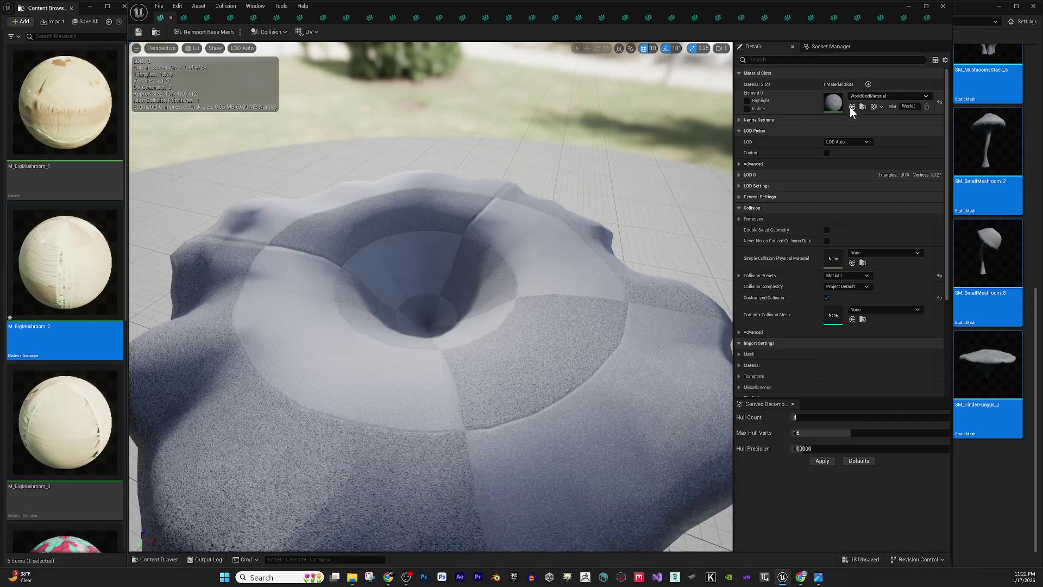
left_click(852, 107)
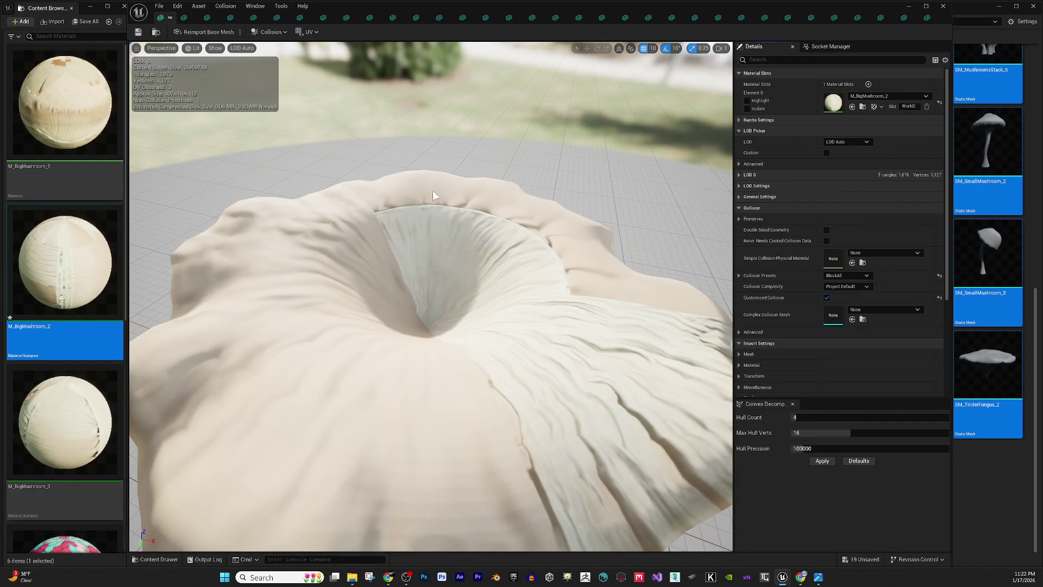
left_click(65, 424)
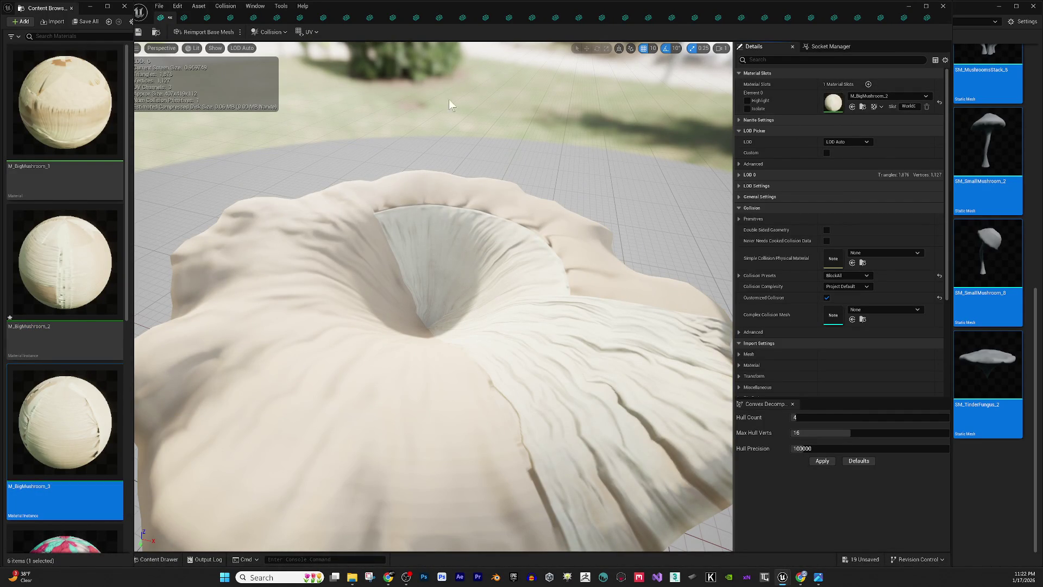
left_click(853, 107)
- Open SM_BigMushroom_3_1 from the mushroom mesh browser and assign M_BigMushroom_3 to it
left_click(996, 483)
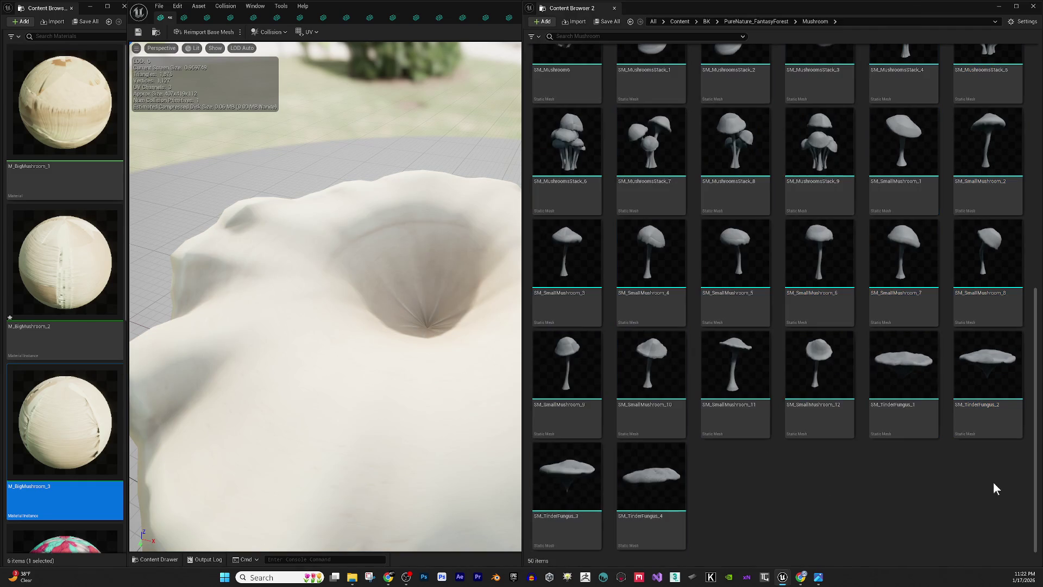
scroll(845, 293, "up", 5)
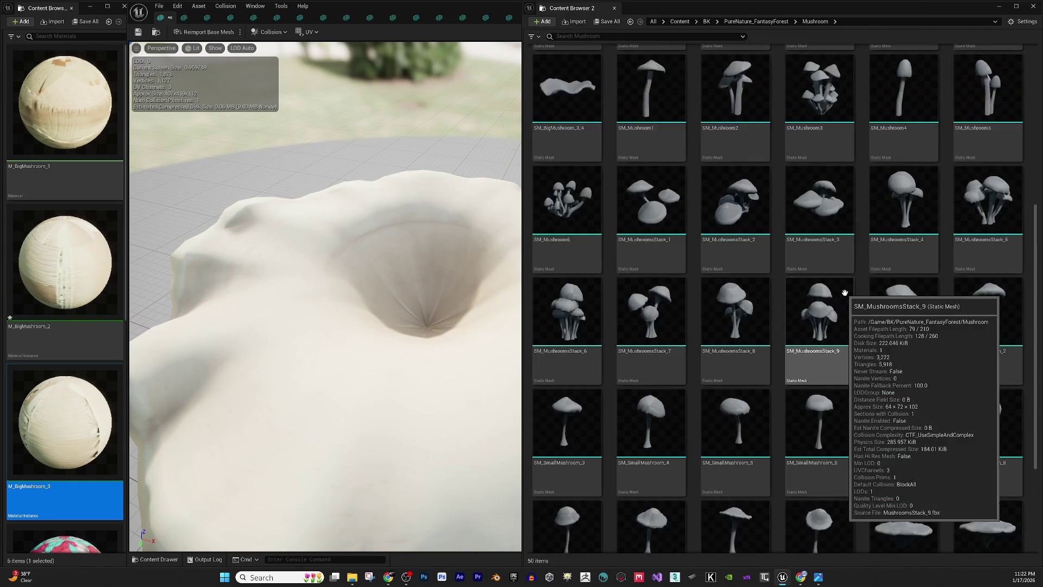
scroll(844, 293, "up", 4)
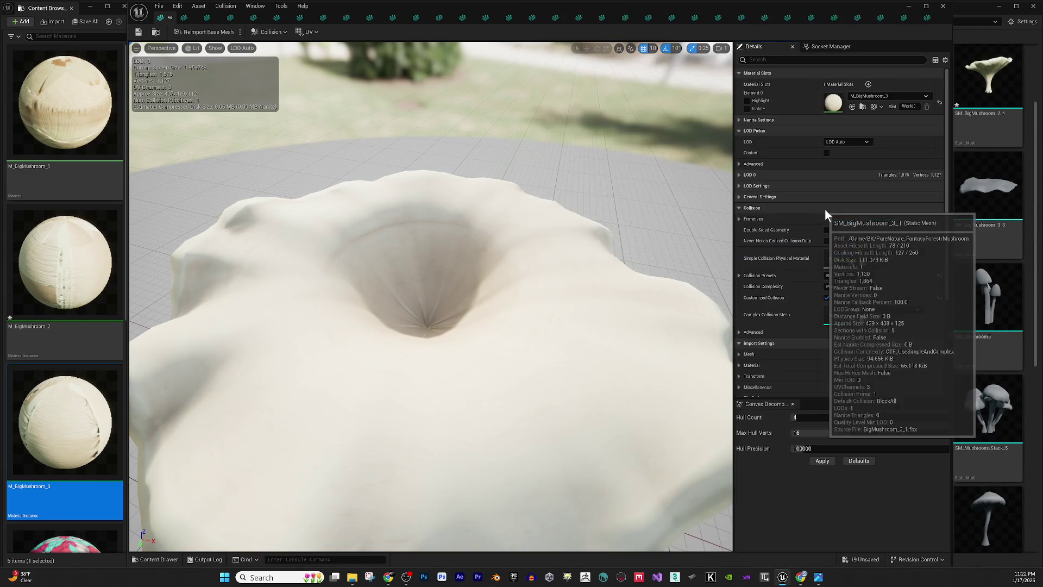
double_click(825, 213)
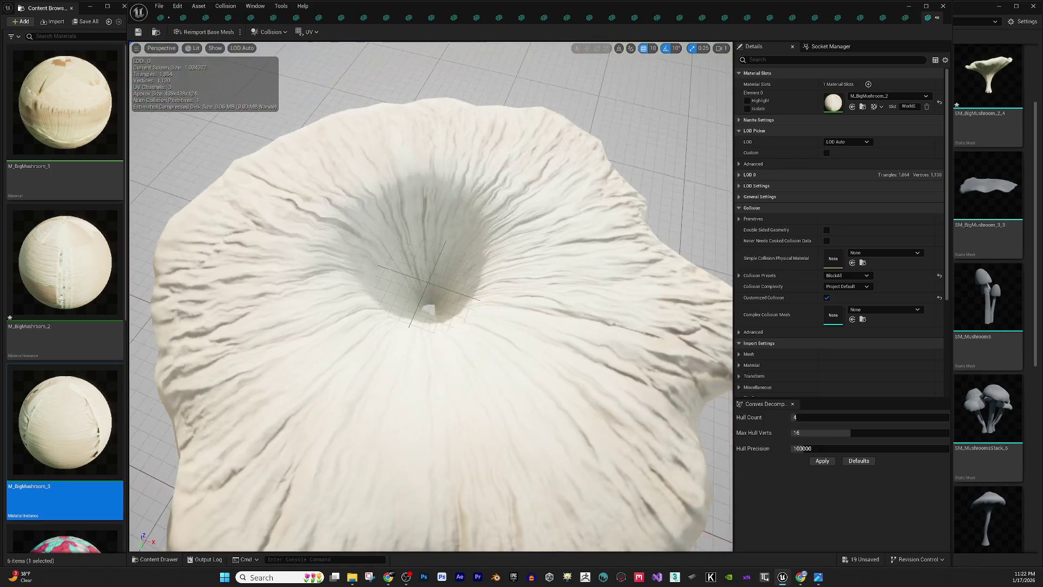
mouse_move(430, 326)
left_mouse_down()
mouse_move(429, 176)
mouse_move(430, 304)
mouse_move(429, 228)
mouse_move(184, 323)
left_mouse_up()
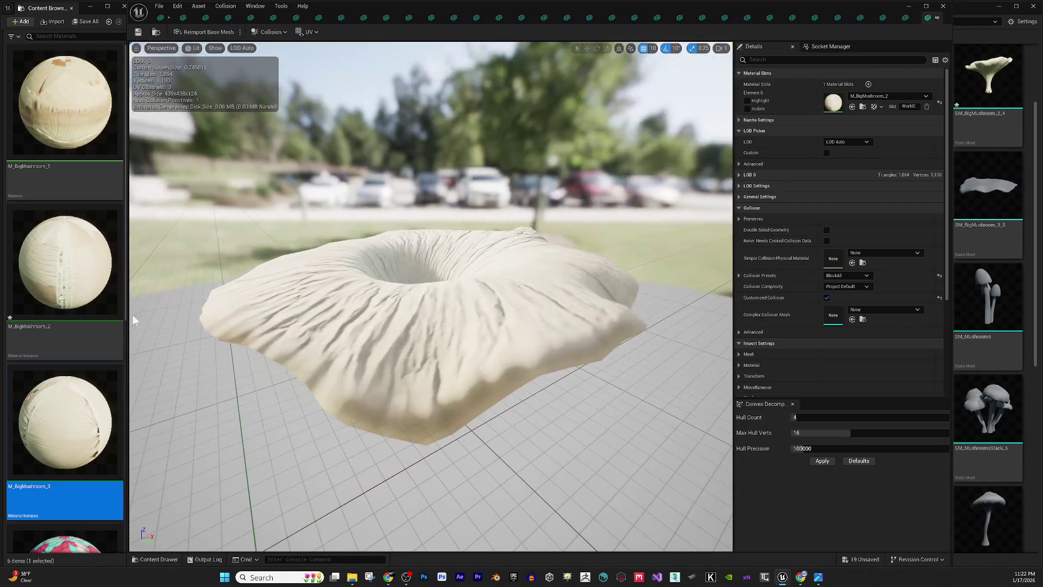
left_click_drag(128, 401, 133, 401)
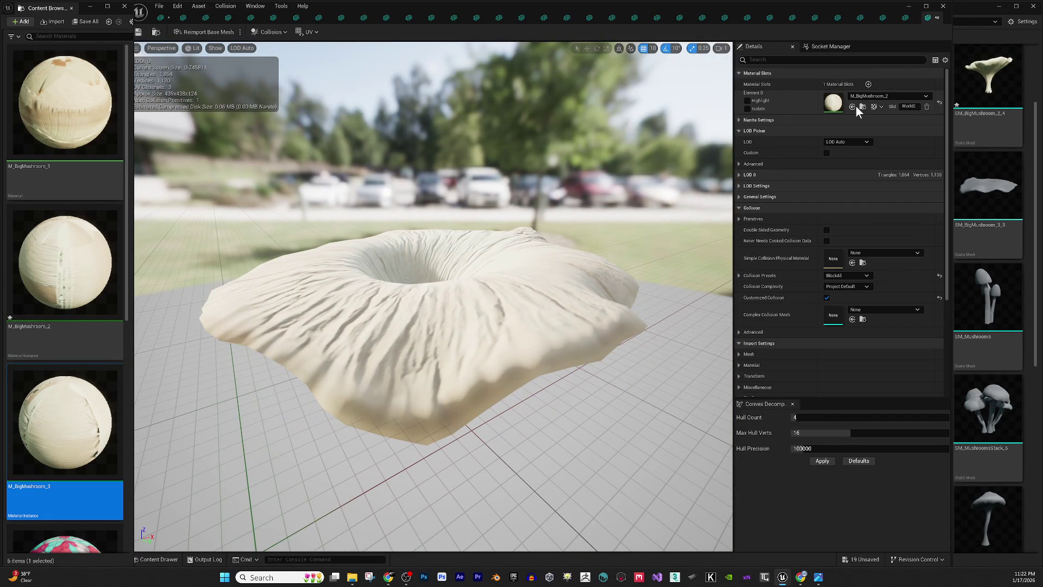
left_click(853, 107)
- Close SM_BigMushroom_3_1 and give the next two grey meshes M_BigMushroom_3
mouse_move(603, 241)
left_mouse_down()
mouse_move(604, 206)
mouse_move(603, 241)
mouse_move(604, 207)
mouse_move(603, 221)
left_mouse_up()
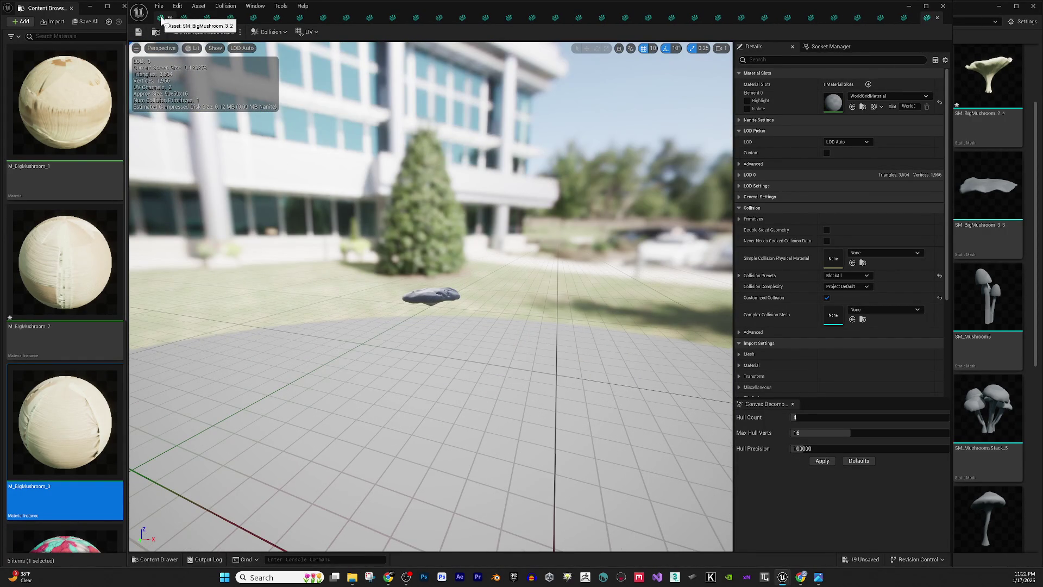
left_click(160, 20)
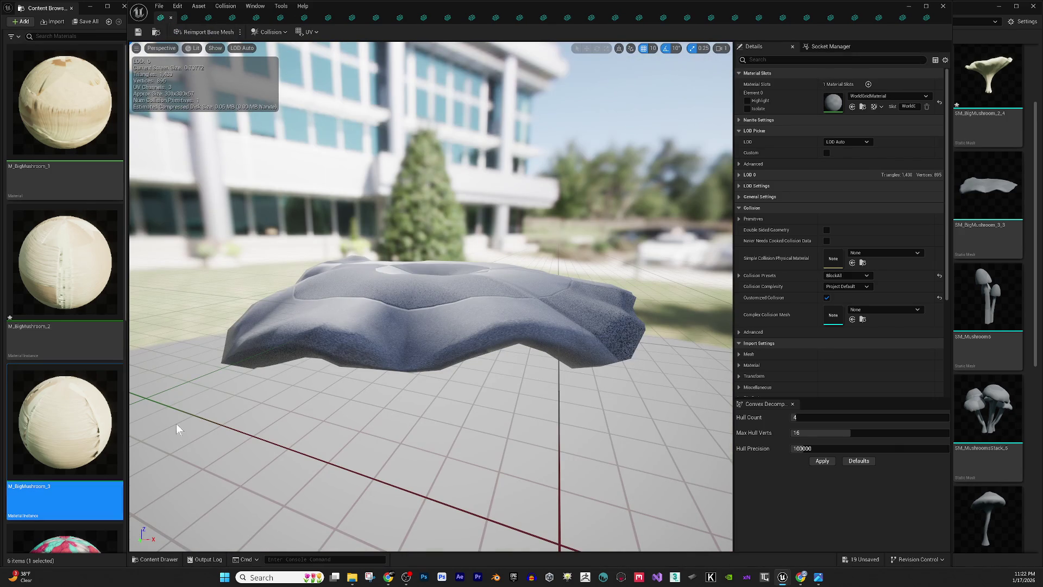
left_click(852, 106)
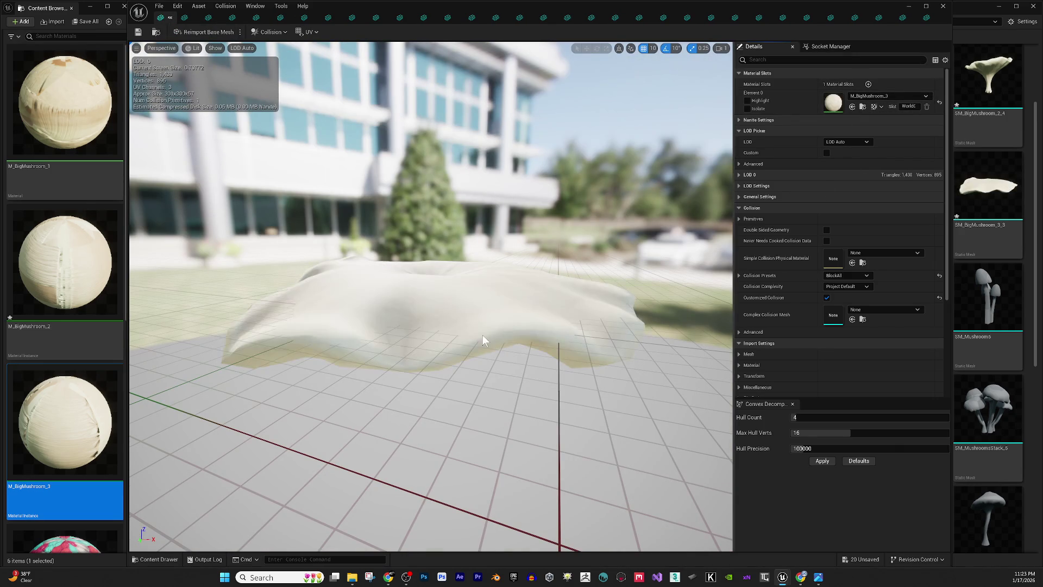
left_click_drag(481, 322, 481, 353)
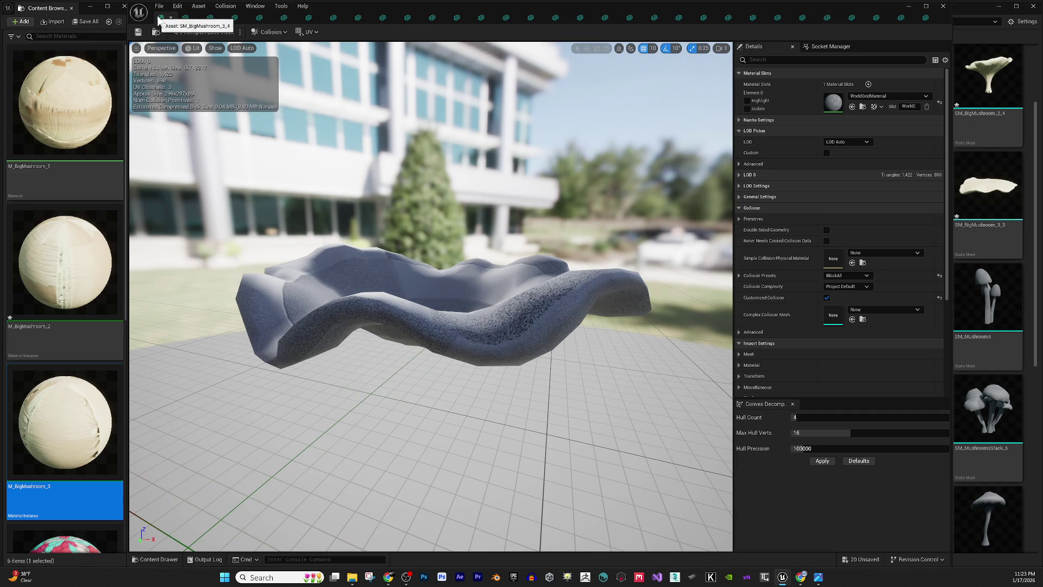
left_click(852, 108)
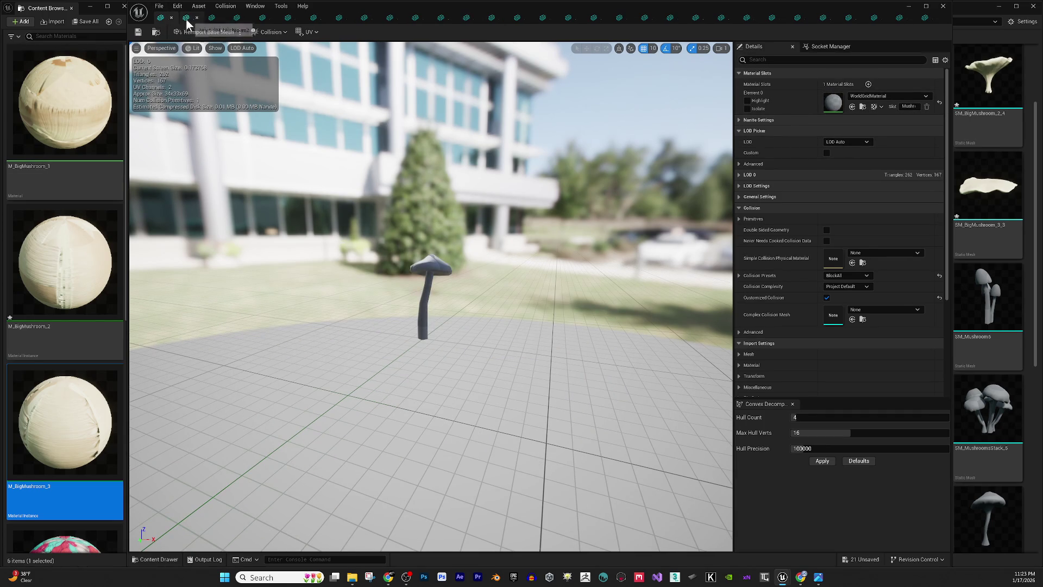
- Select the pink M_Mushroom material and apply it to the first small mushroom meshes
scroll(185, 359, "down", 5)
left_click(66, 541)
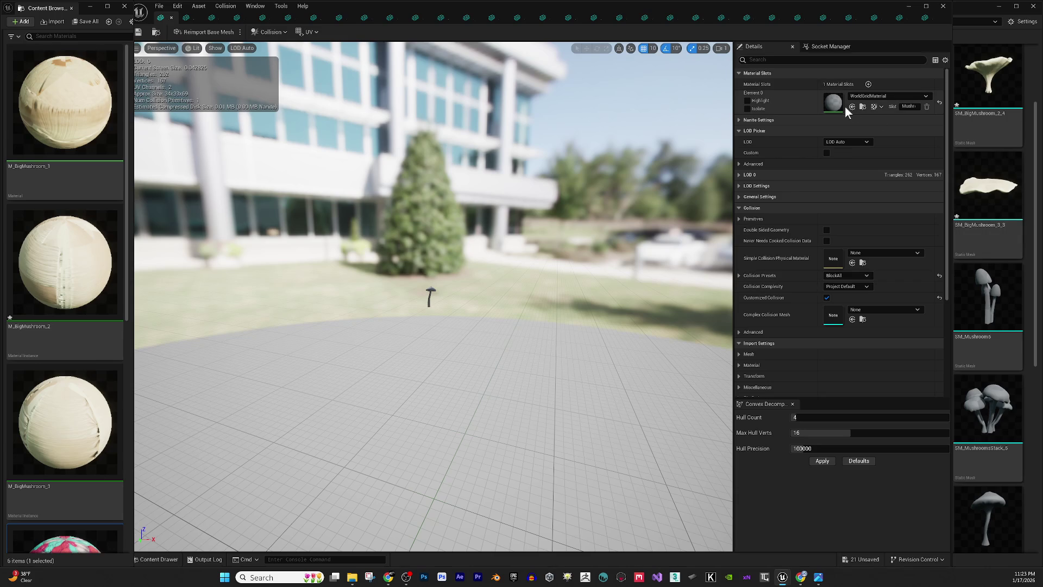
left_click(851, 107)
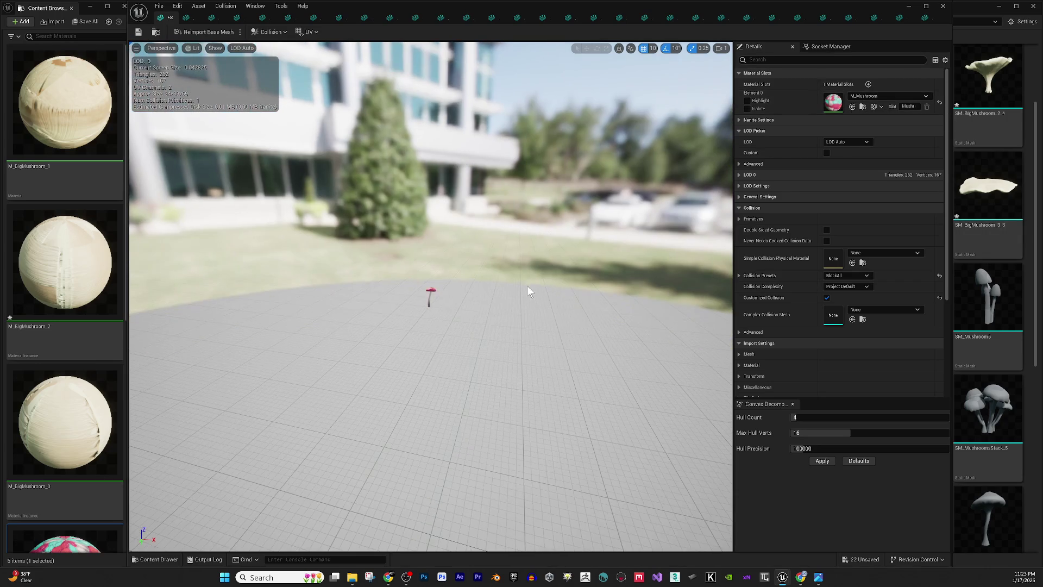
scroll(532, 275, "up", 10)
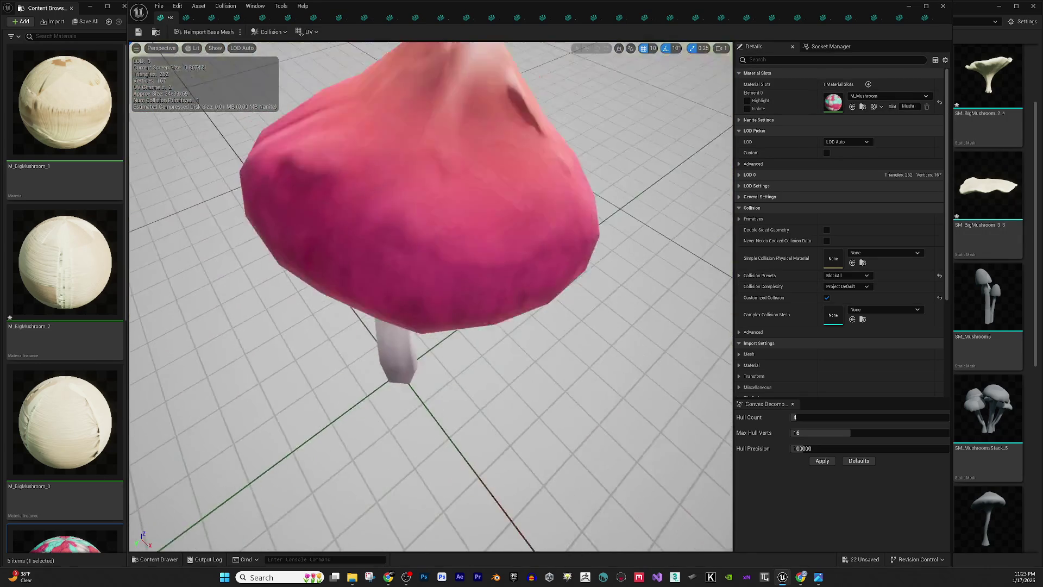
scroll(533, 274, "down", 10)
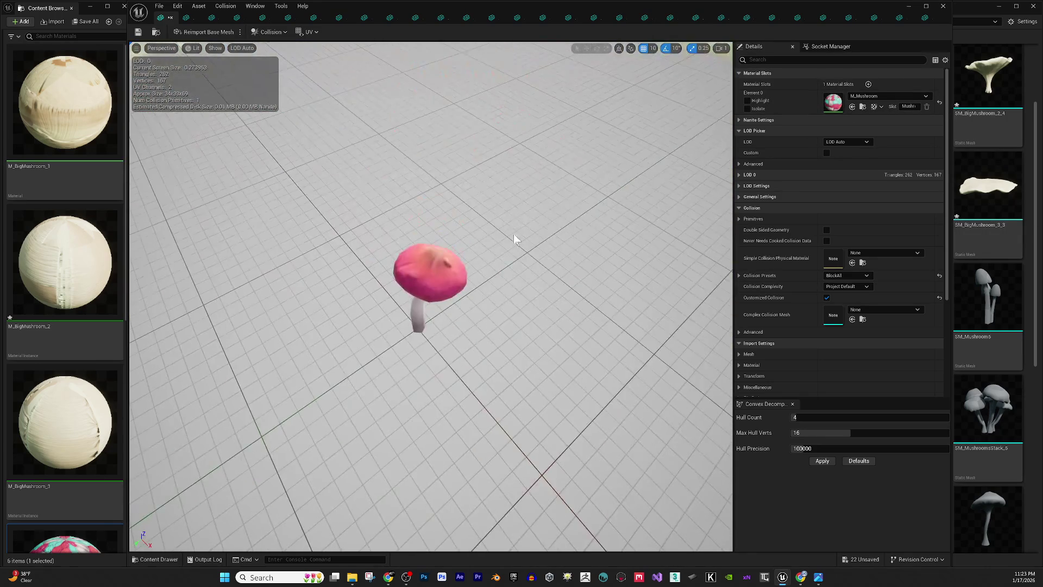
left_click_drag(511, 226, 510, 255)
scroll(510, 255, "up", 6)
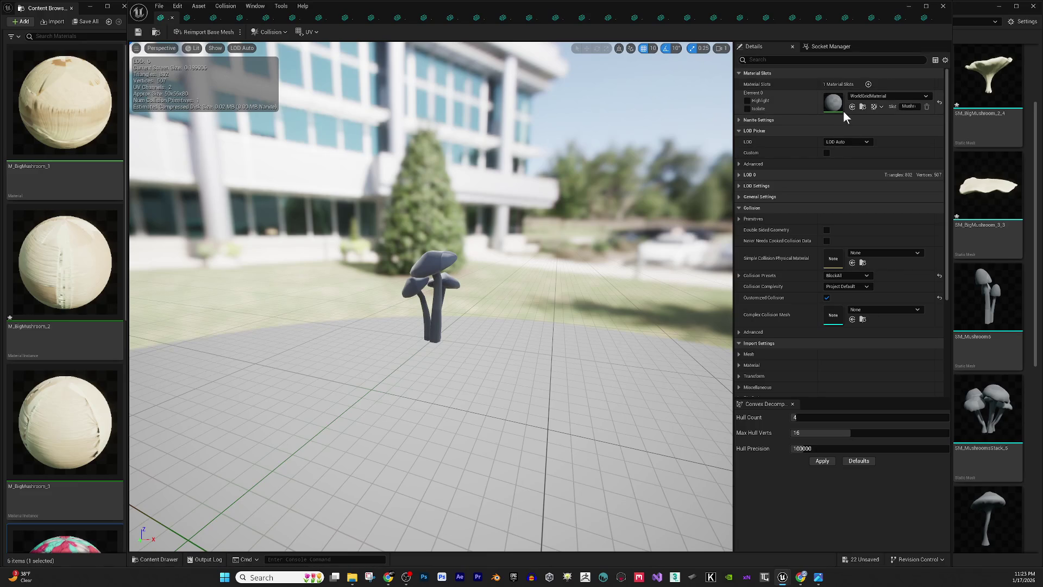
left_click(851, 107)
- Apply M_Mushroom to five more mushroom meshes, closing each editor with Ctrl+W
key("ctrl+w")
left_click(852, 107)
key("ctrl+w")
left_click(852, 107)
key("ctrl+w")
left_click(852, 107)
key("ctrl+w")
left_click(852, 107)
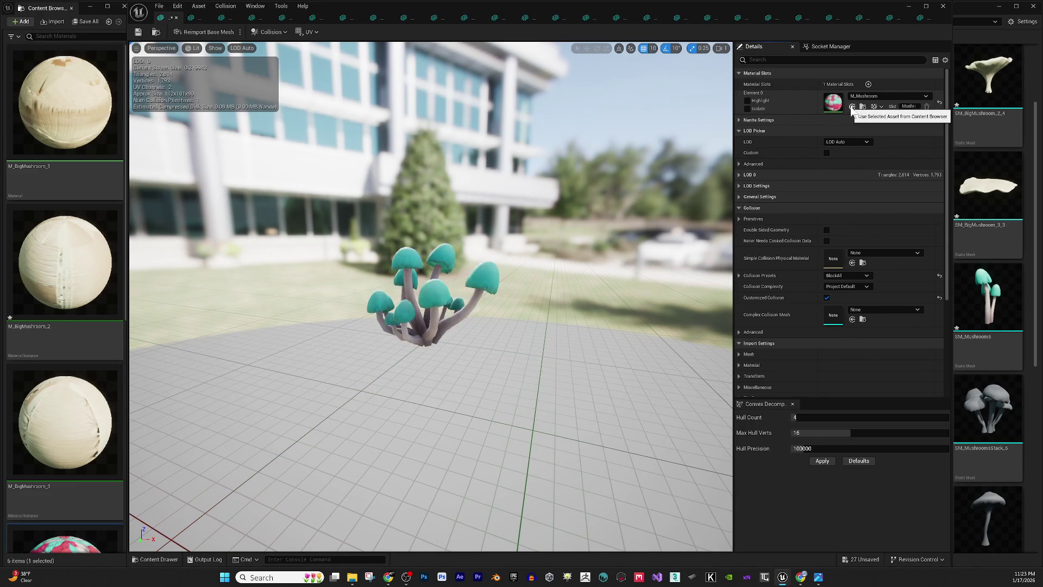
key("ctrl+w")
left_click(852, 107)
key("ctrl+w")
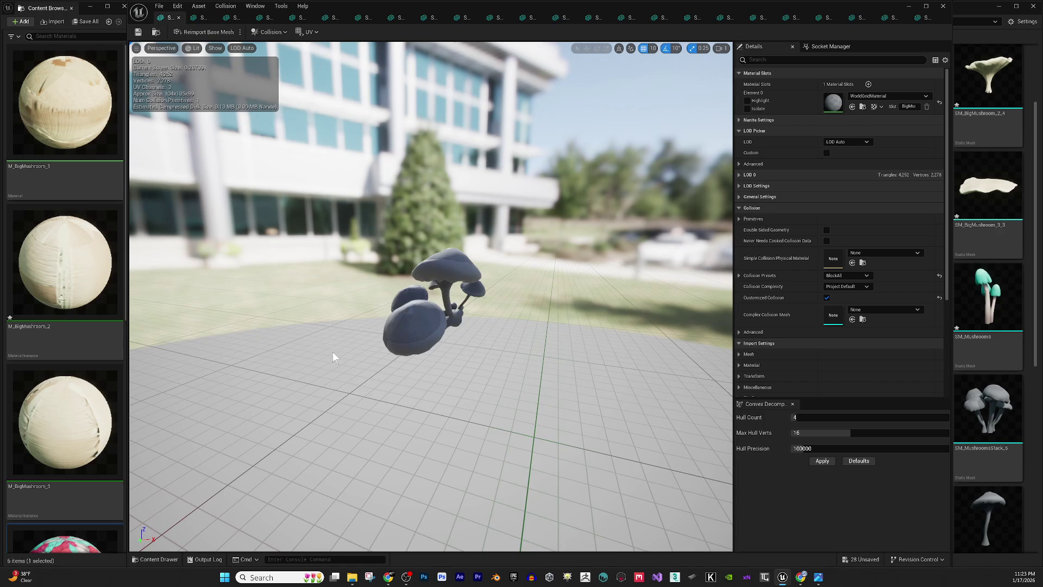
- Open SM_MushroomsStack_1 and assign it the M_SmallMushroom material
scroll(333, 345, "down", 5)
scroll(995, 373, "down", 1)
left_click(995, 374)
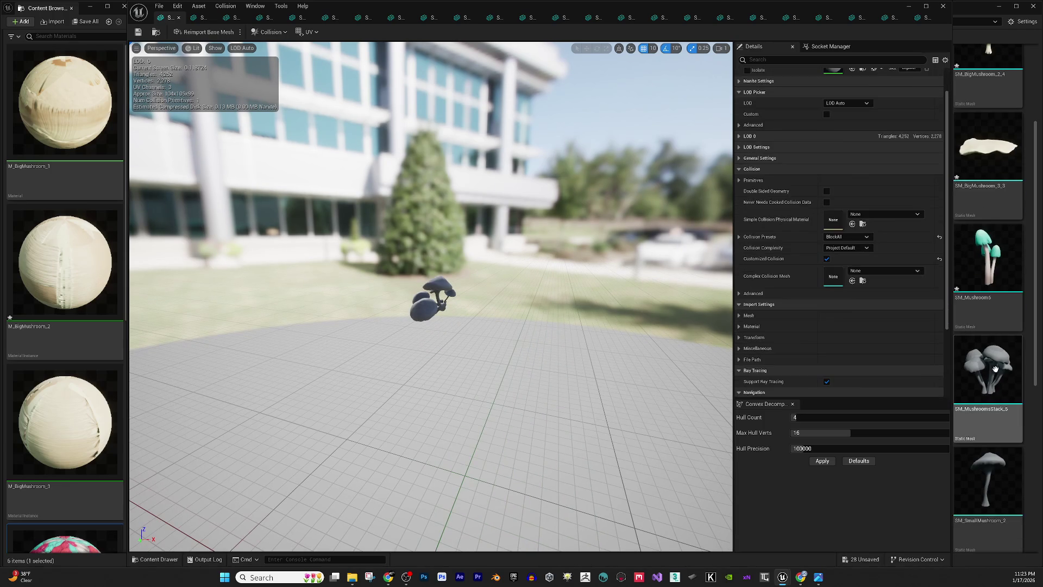
double_click(649, 368)
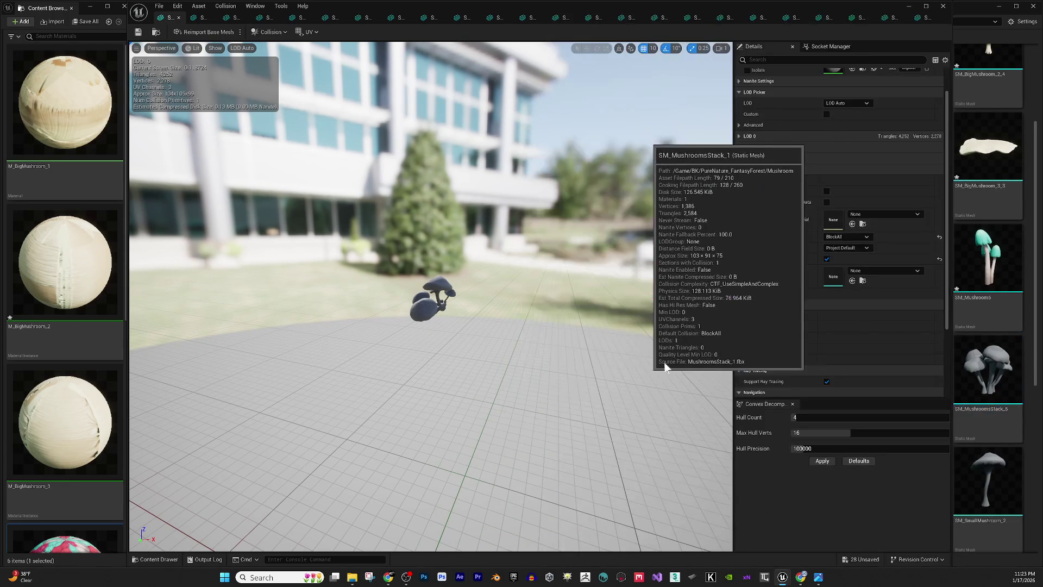
scroll(117, 389, "down", 5)
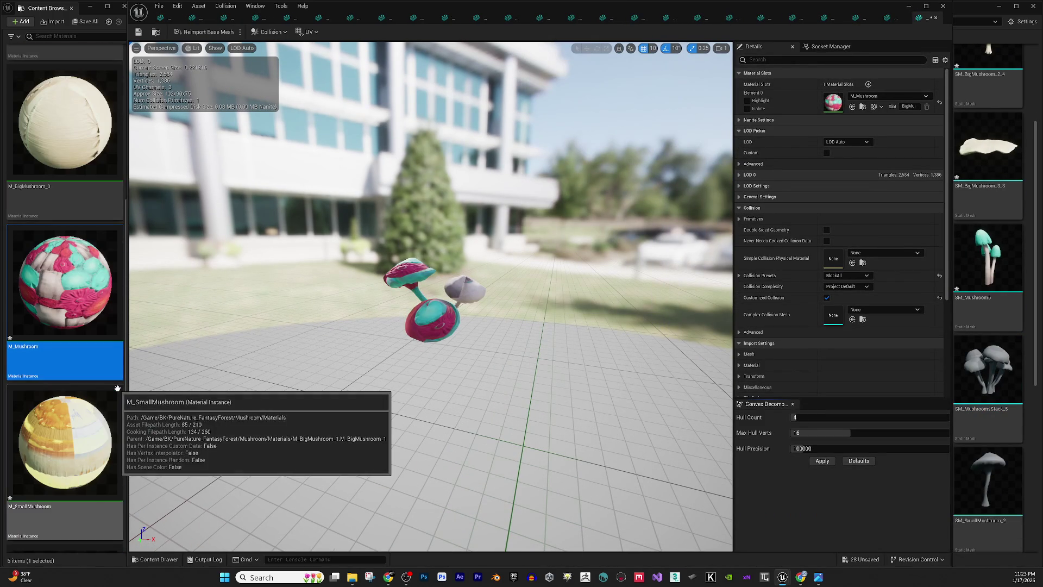
scroll(118, 388, "down", 2)
left_click(117, 388)
left_click(853, 106)
left_click_drag(429, 299, 437, 217)
- Set the M_SmallMushroom instance's GlowColor to black (Value 0) to remove the yellow glow
double_click(23, 512)
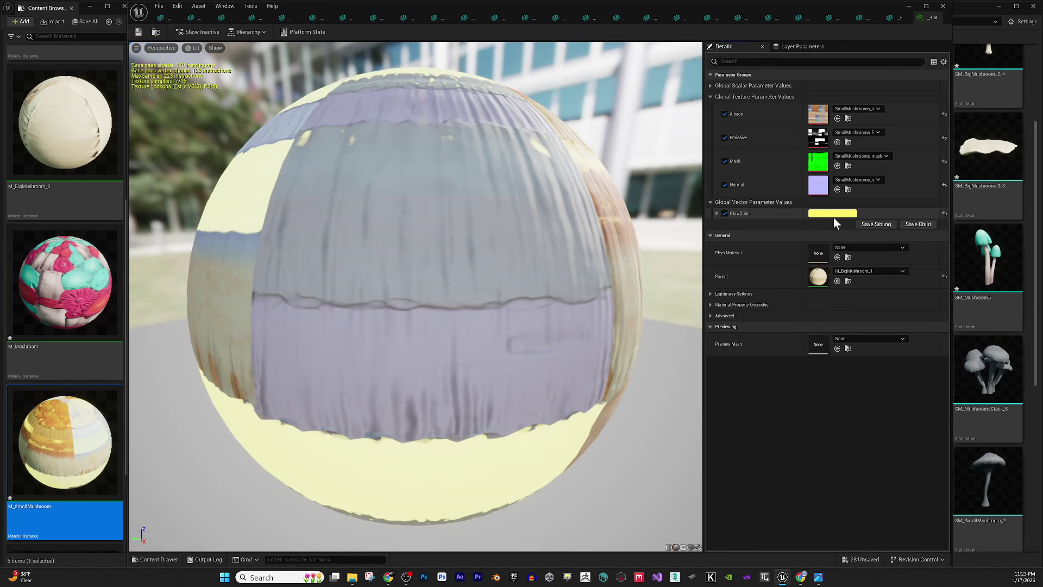
left_click(833, 215)
left_click_drag(972, 370, 950, 376)
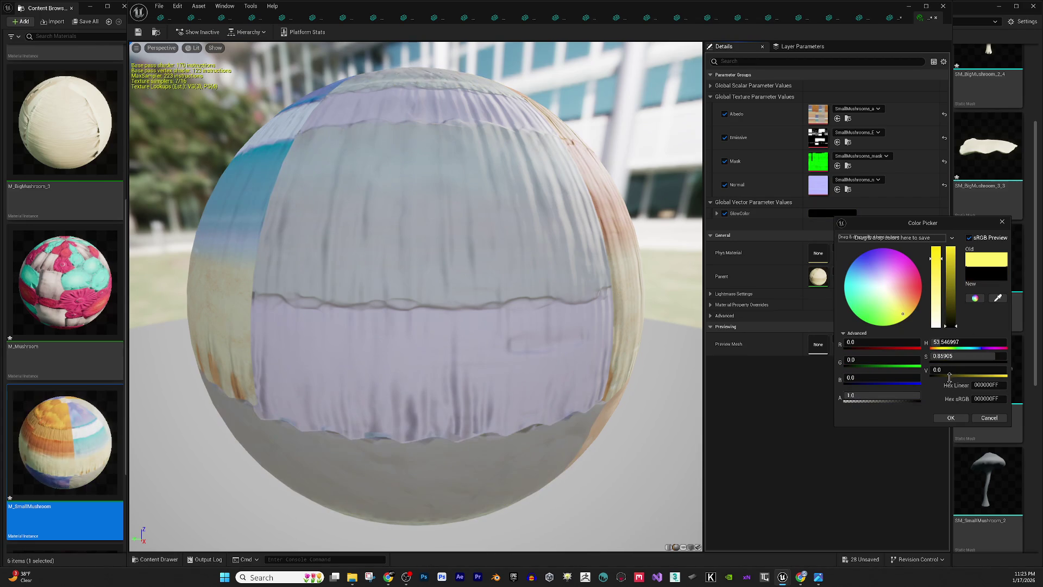
left_click(943, 418)
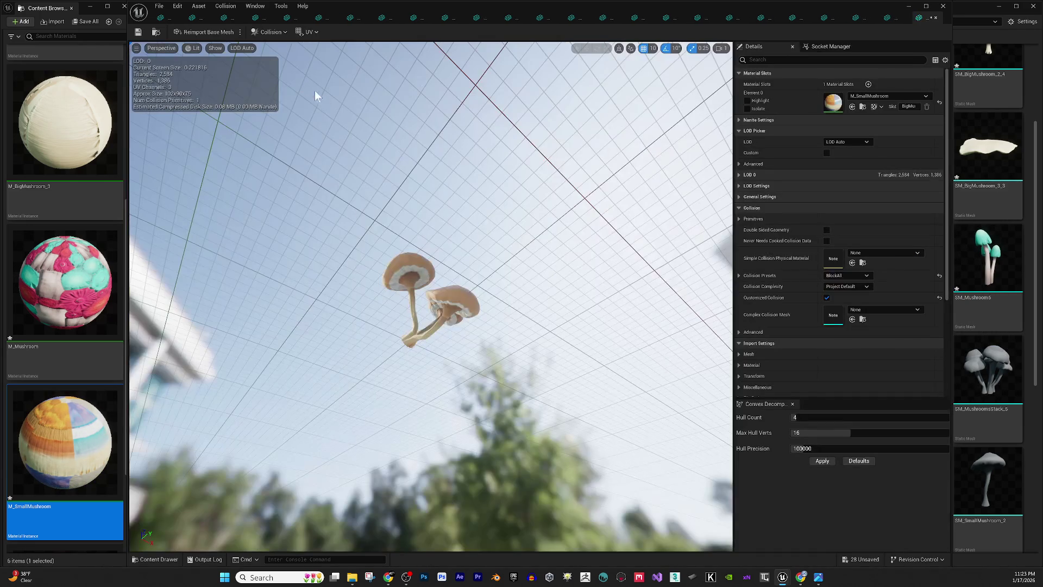
mouse_move(315, 91)
left_mouse_down()
mouse_move(380, 179)
mouse_move(375, 190)
mouse_move(369, 180)
left_mouse_up()
mouse_move(429, 277)
left_mouse_down()
mouse_move(424, 258)
mouse_move(443, 272)
mouse_move(493, 272)
left_mouse_up()
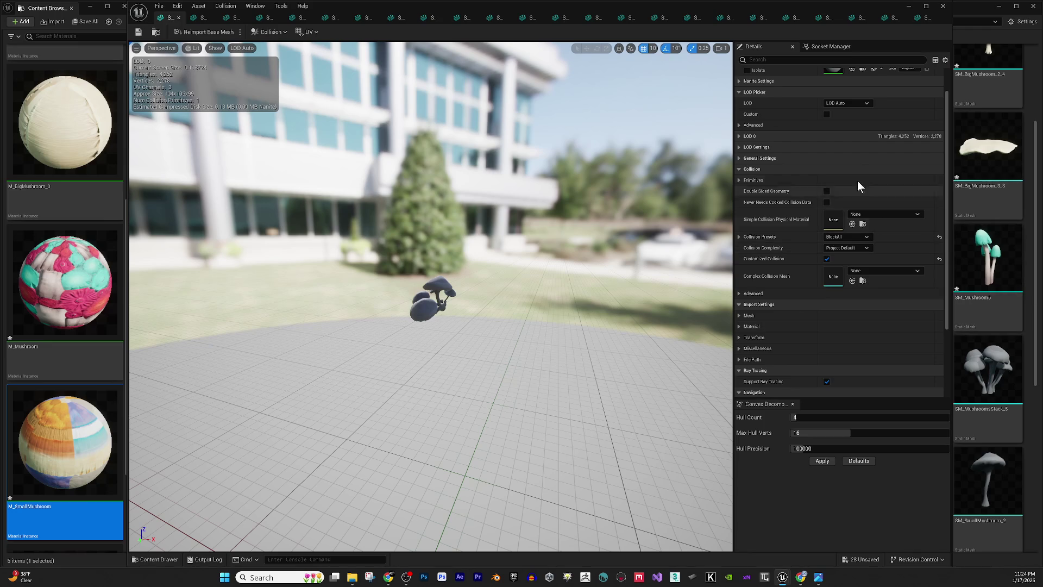
- Apply M_SmallMushroom to three more mushroom meshes
scroll(840, 199, "up", 2)
left_click(852, 107)
left_click(852, 107)
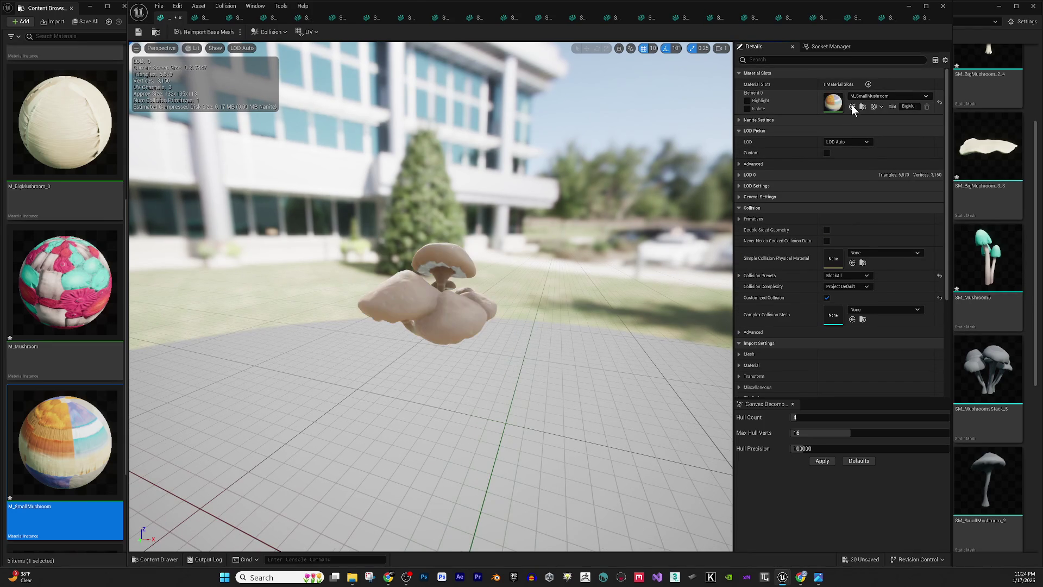
left_click(852, 107)
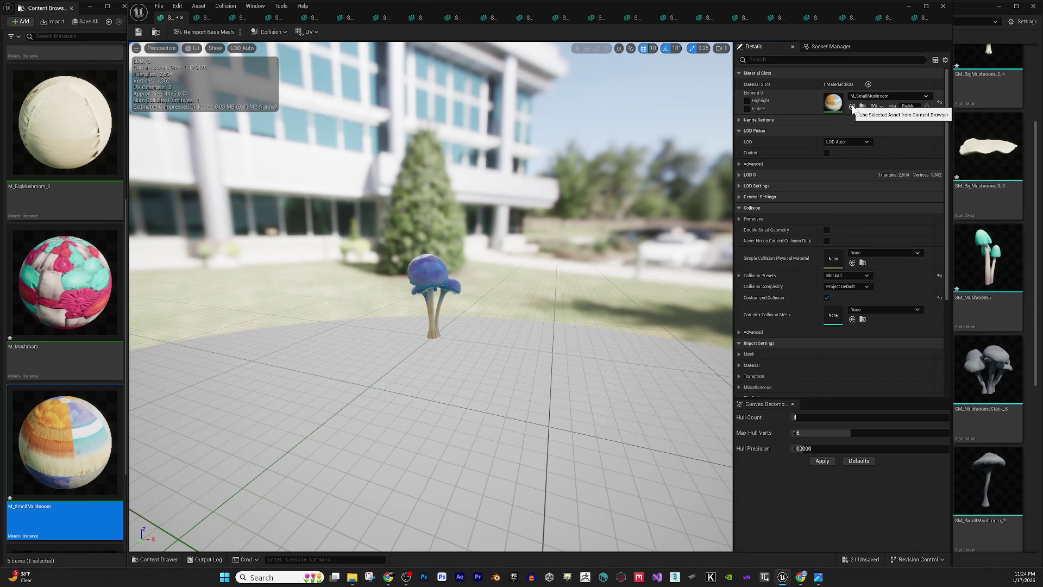
mouse_move(562, 383)
left_mouse_down()
mouse_move(533, 370)
mouse_move(576, 391)
mouse_move(565, 413)
left_mouse_up()
mouse_move(484, 252)
left_mouse_down()
mouse_move(451, 261)
mouse_move(419, 234)
mouse_move(497, 210)
left_mouse_up()
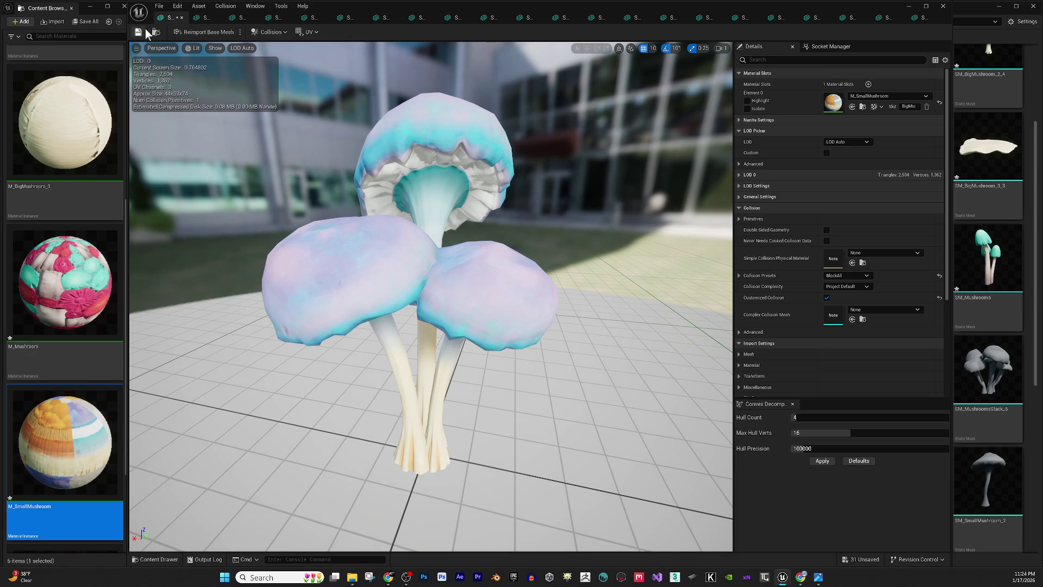
- Try M_Mushroom on a mesh, restore M_SmallMushroom, and apply it to the mushroom stack
scroll(76, 322, "down", 3)
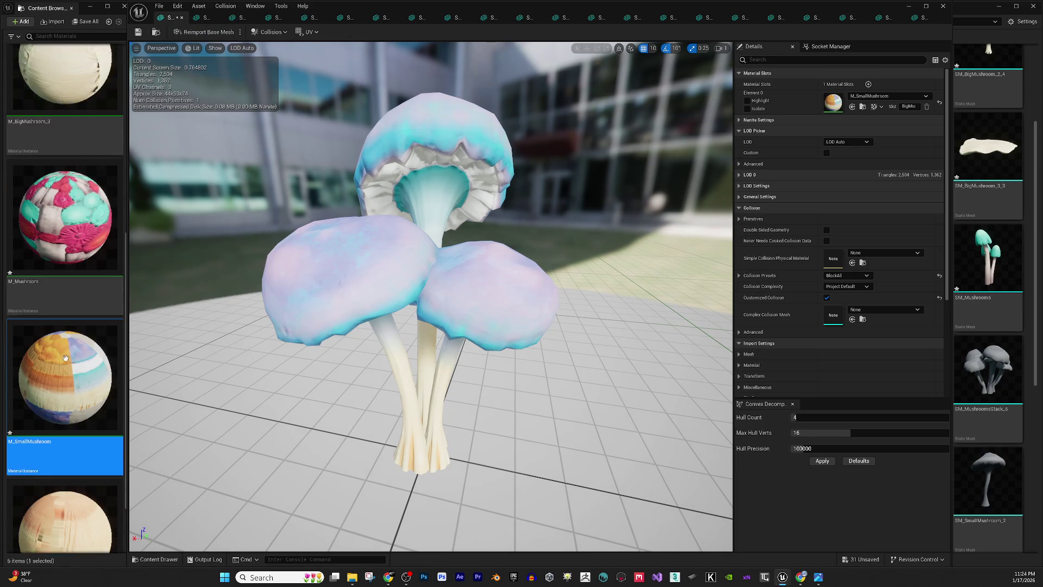
mouse_move(74, 145)
left_mouse_down()
mouse_move(120, 155)
mouse_move(850, 82)
mouse_move(835, 99)
left_mouse_up()
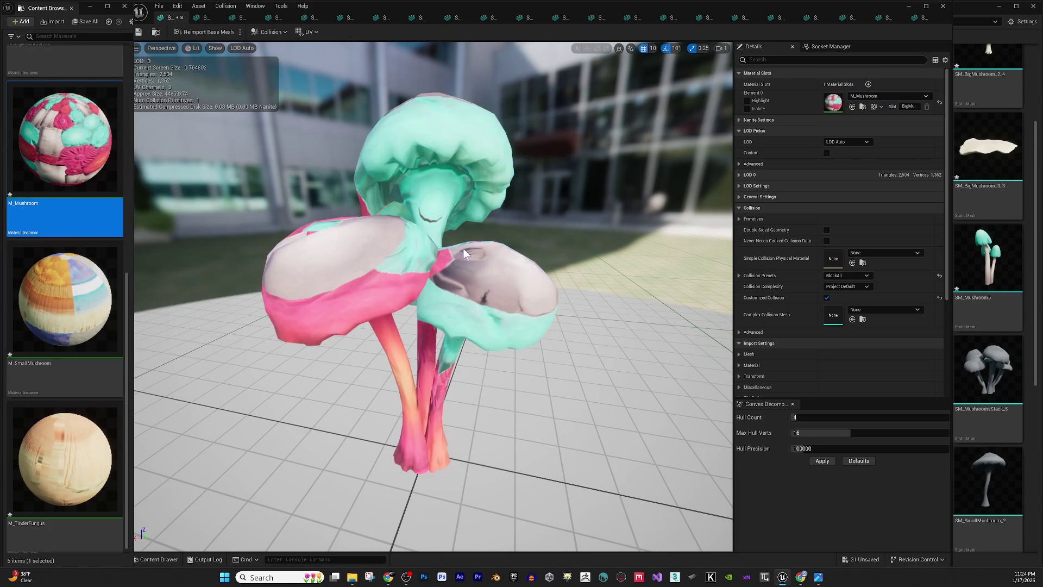
left_click_drag(556, 217, 415, 289)
mouse_move(54, 299)
left_mouse_down()
mouse_move(593, 128)
mouse_move(857, 80)
mouse_move(850, 87)
left_mouse_up()
mouse_move(435, 271)
left_mouse_down()
mouse_move(326, 294)
mouse_move(356, 276)
left_mouse_up()
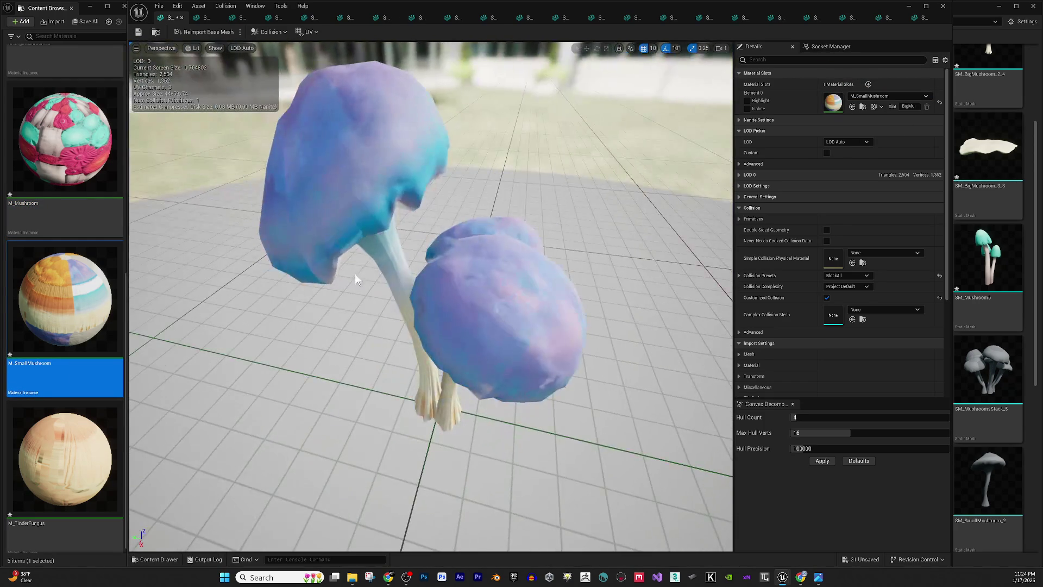
scroll(370, 263, "down", 10)
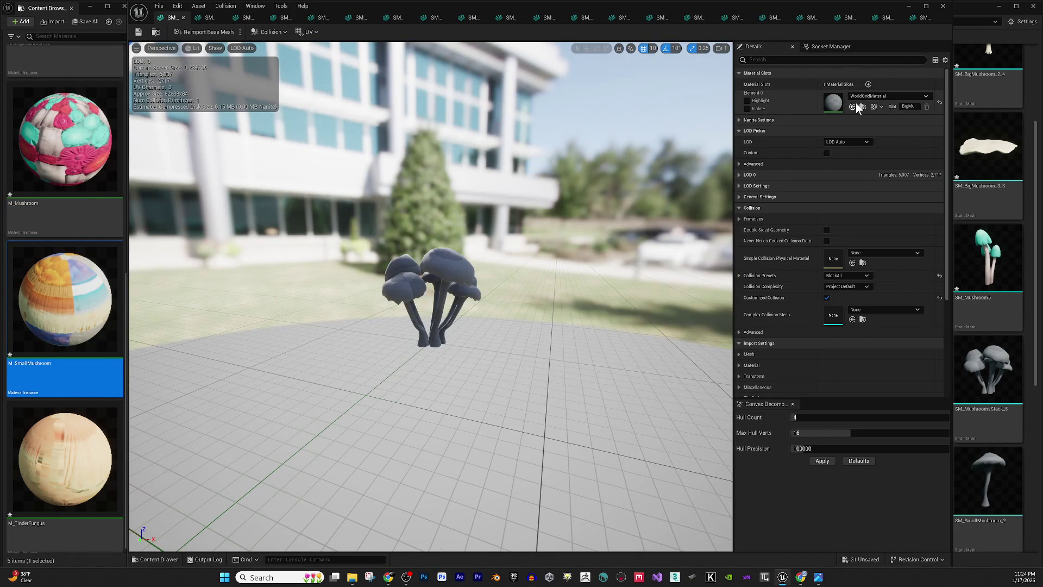
left_click(851, 108)
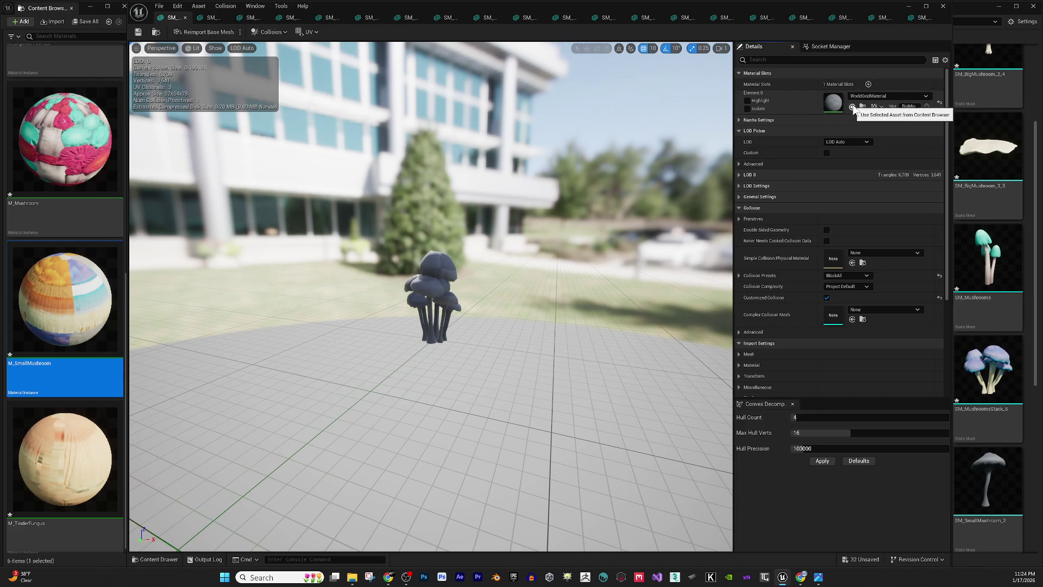
- Give the next eight small mushroom meshes the M_SmallMushroom material
left_click(852, 107)
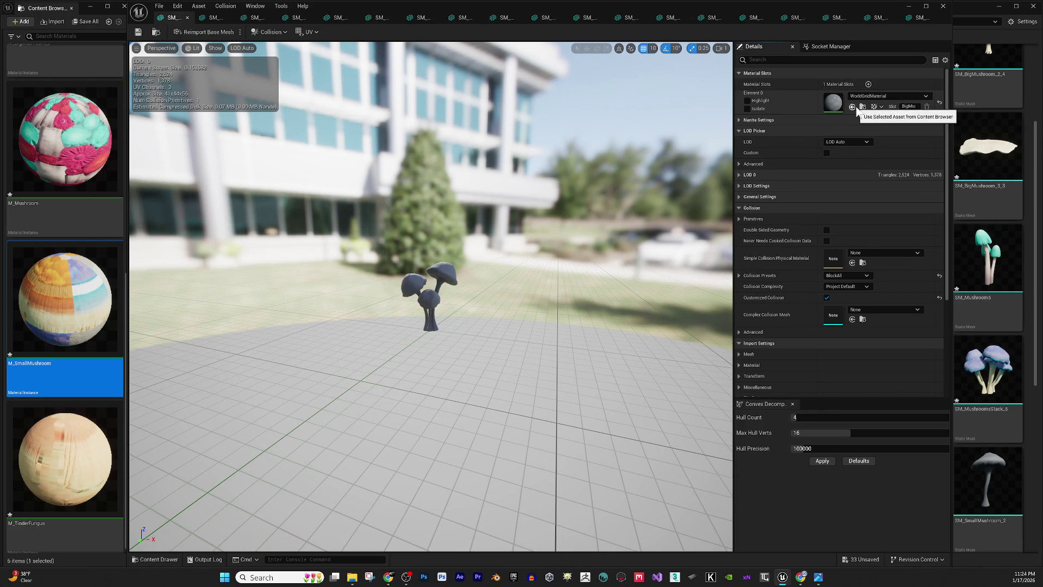
left_click(852, 106)
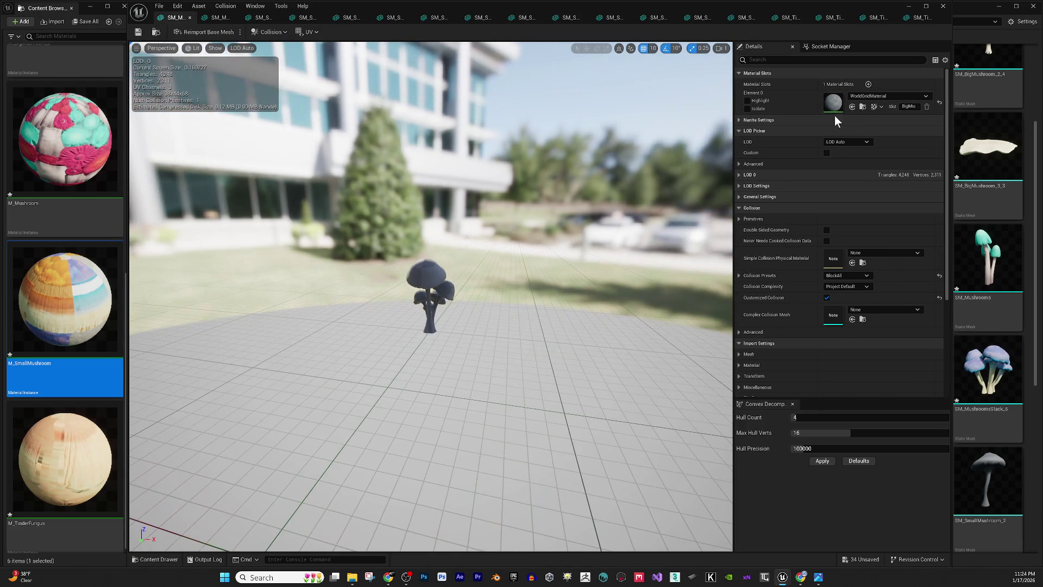
left_click(852, 107)
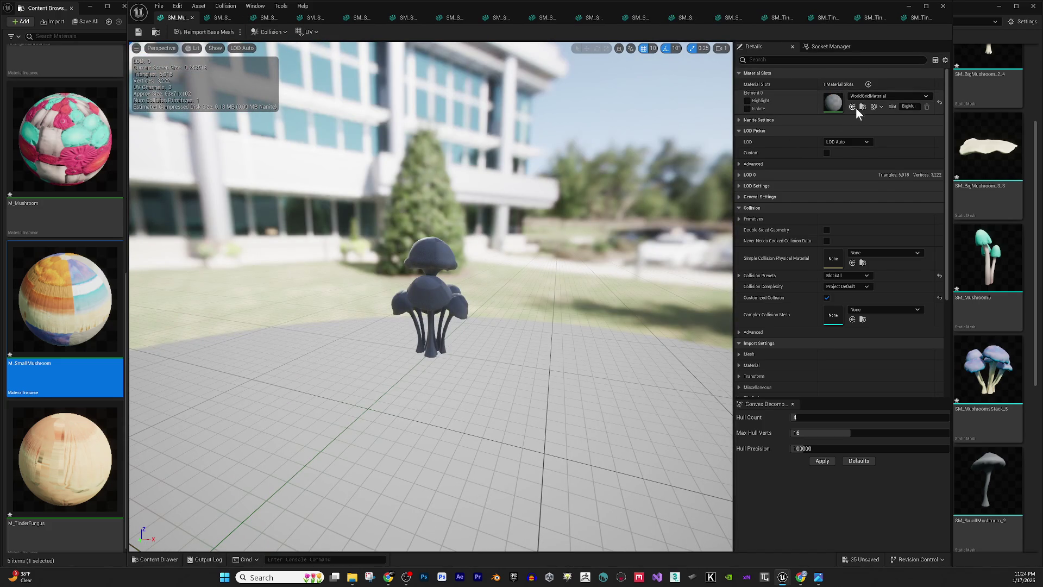
left_click(852, 107)
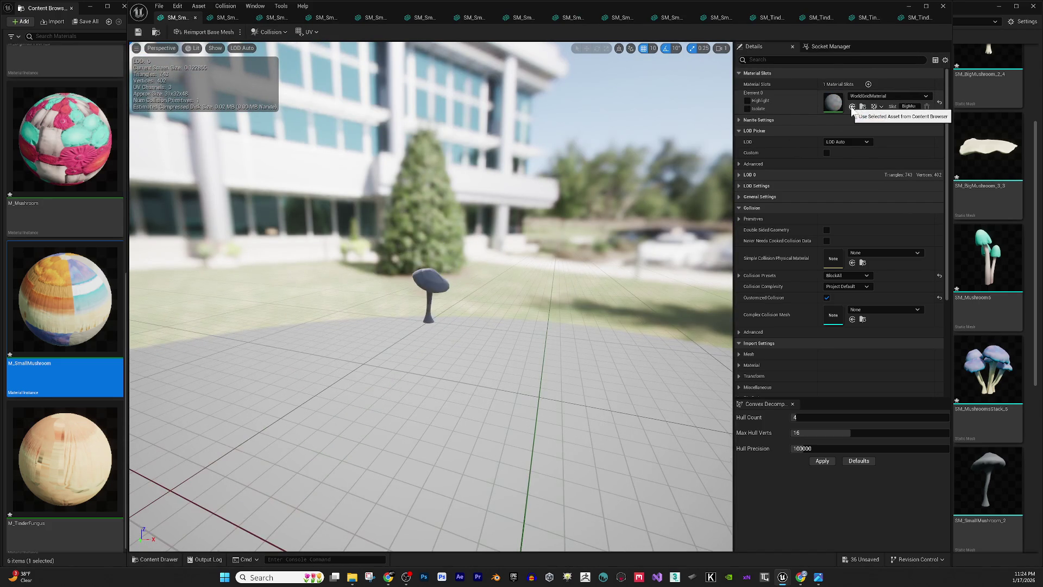
left_click(852, 107)
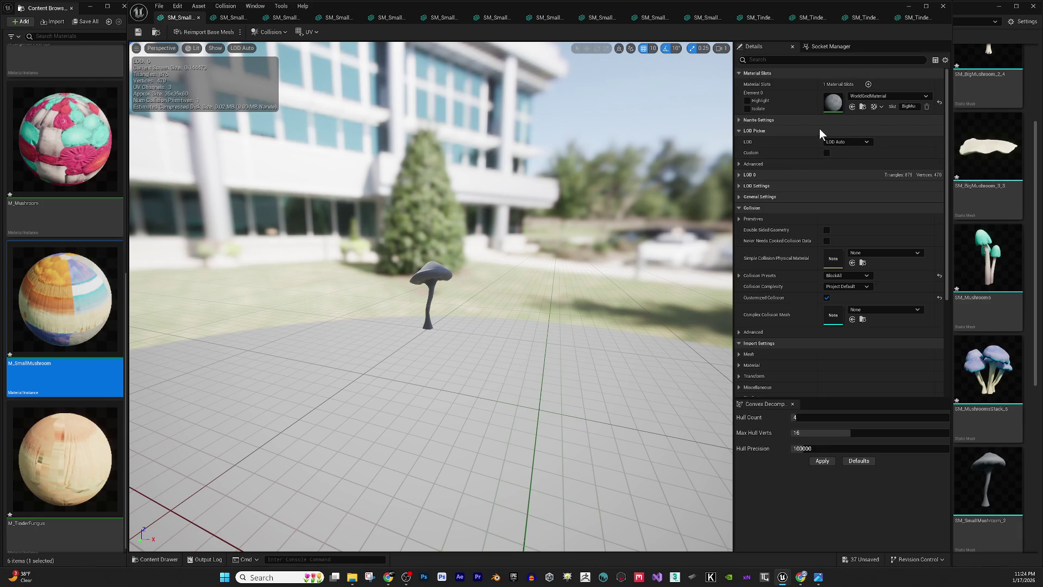
left_click(853, 109)
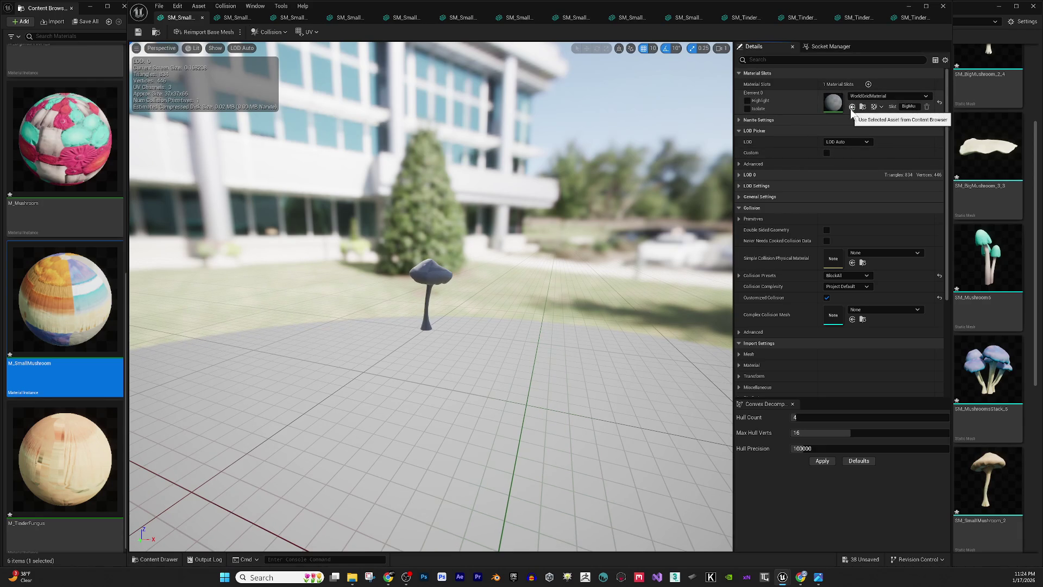
left_click(853, 107)
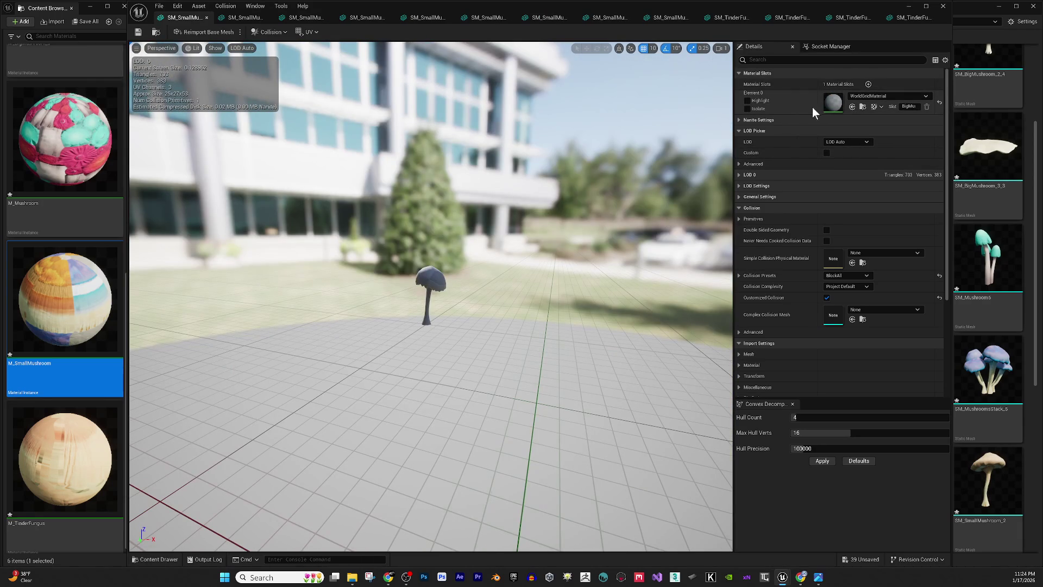
left_click(852, 107)
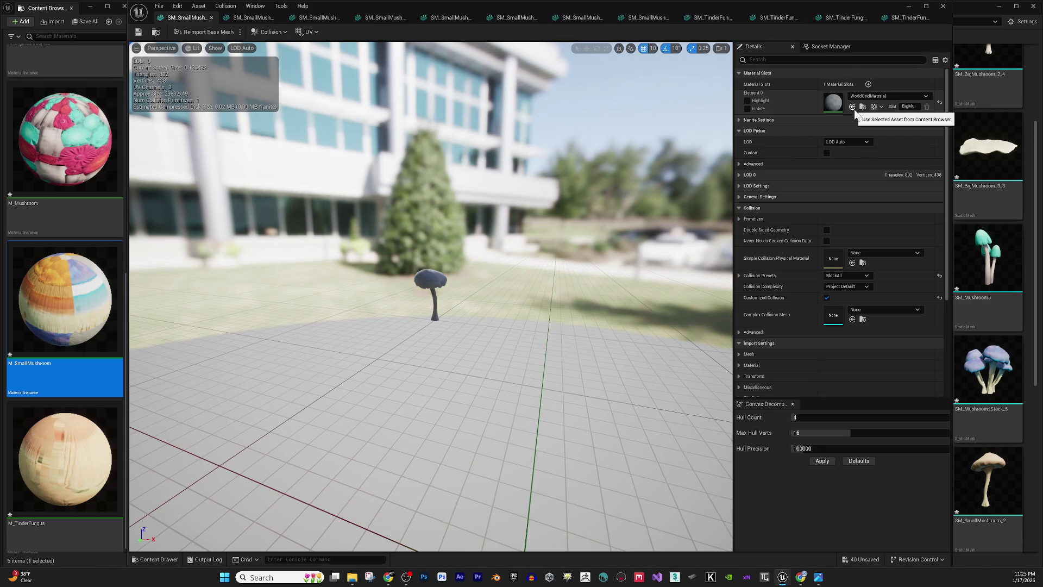
- Apply M_SmallMushroom to the remaining meshes through SM_SmallMushroom_12 and the first tinder fungus
left_click(853, 107)
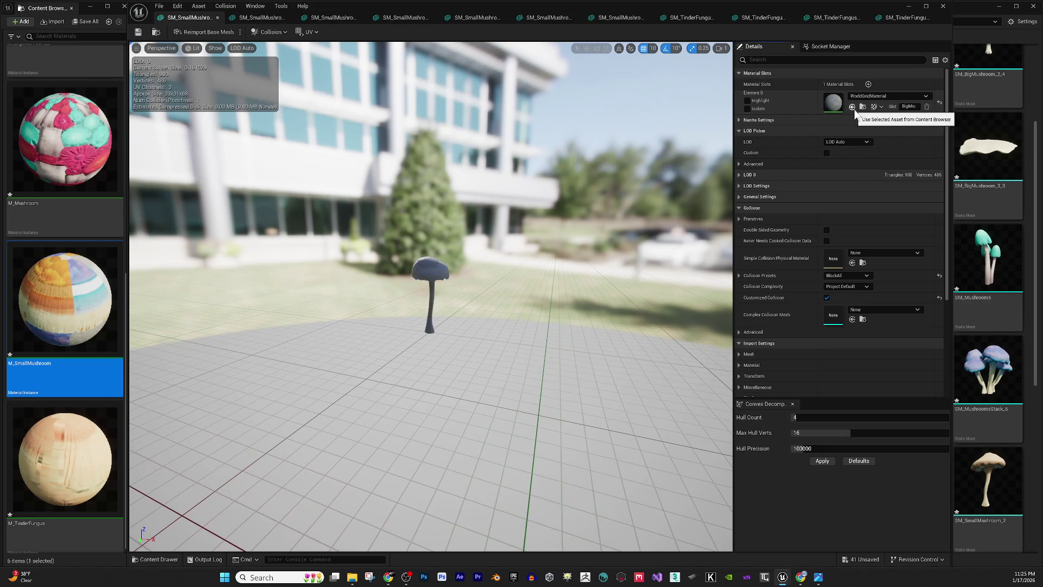
left_click(853, 107)
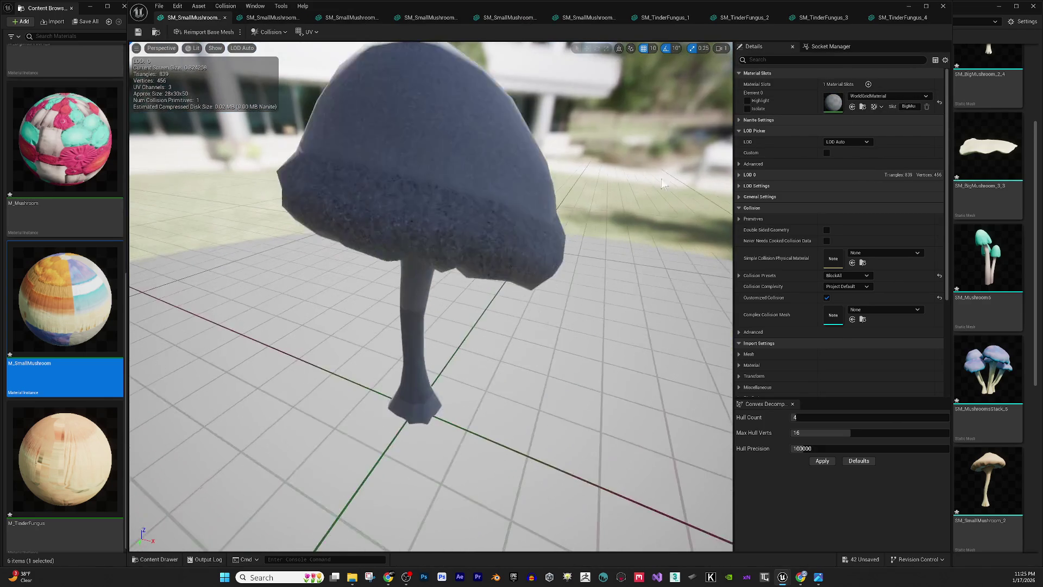
left_click(852, 107)
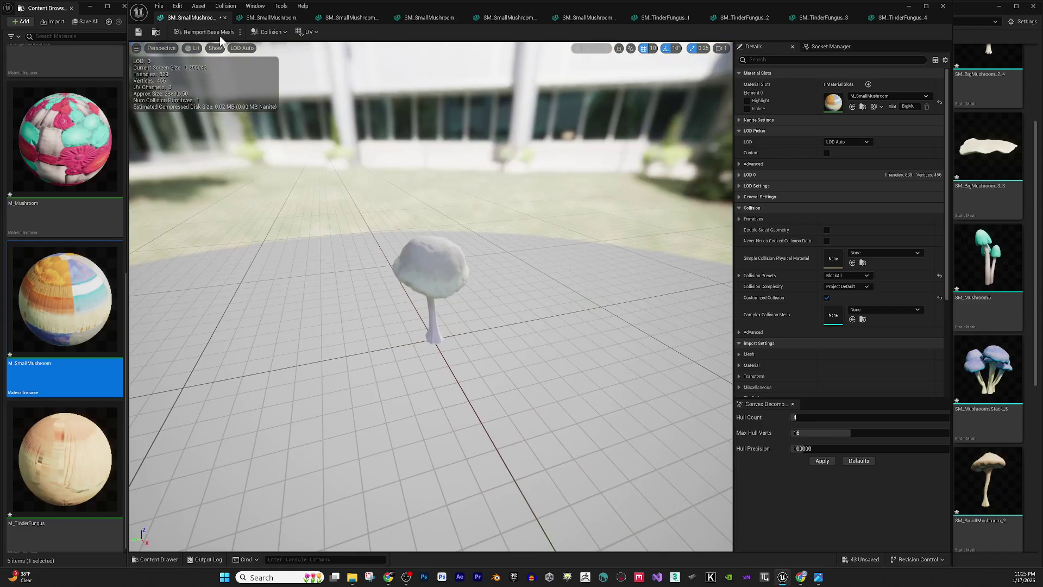
mouse_move(402, 278)
left_mouse_down()
mouse_move(418, 278)
mouse_move(402, 278)
left_mouse_up()
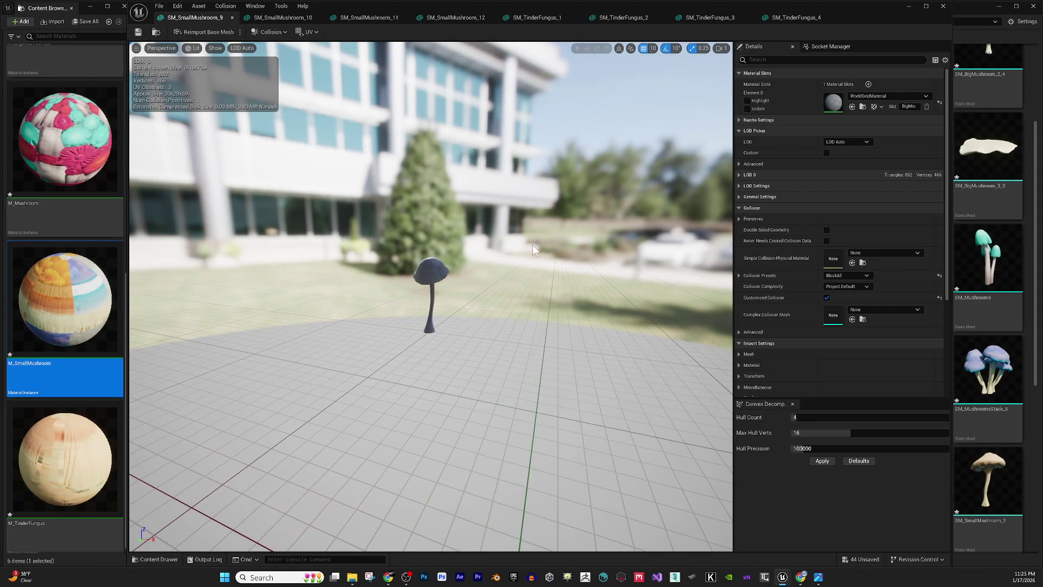
left_click(852, 107)
left_click(852, 107)
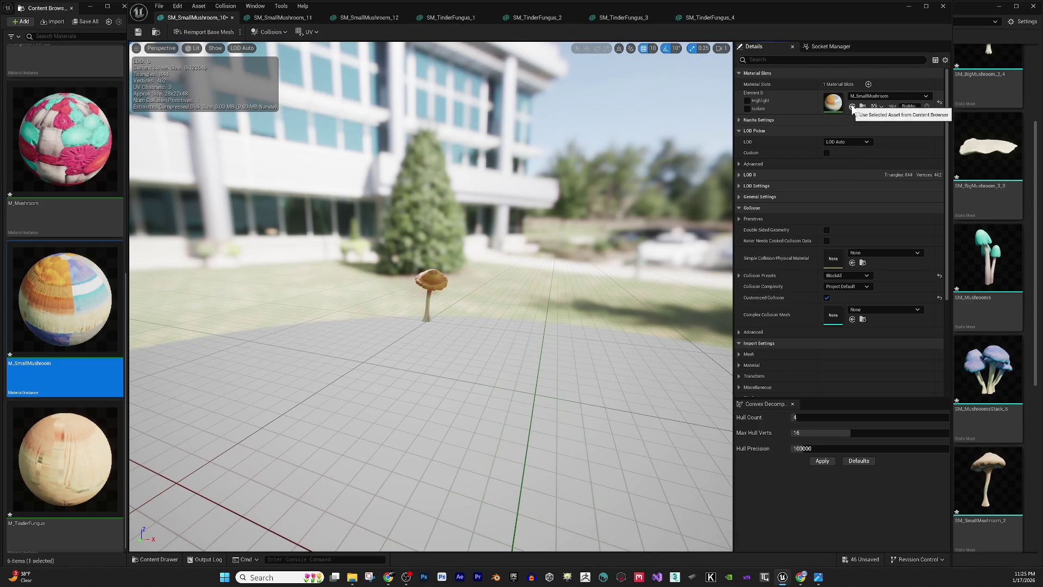
left_click(852, 107)
left_click(852, 107)
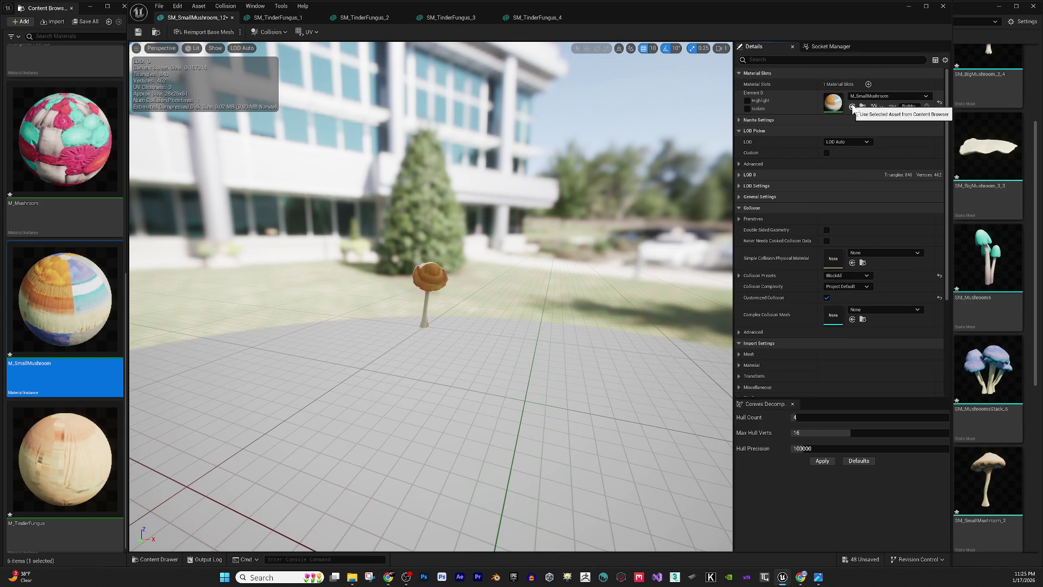
left_click(852, 108)
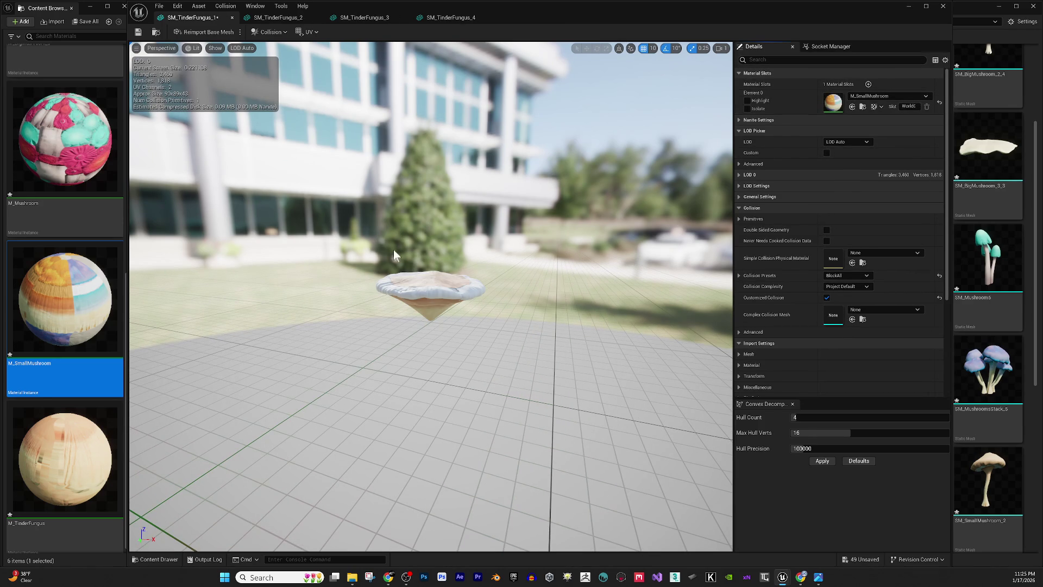
- Drag M_TinderFungus onto SM_TinderFungus_1's Element 0 and close its editor
mouse_move(440, 172)
left_mouse_down()
mouse_move(419, 201)
mouse_move(397, 195)
mouse_move(414, 106)
left_mouse_up()
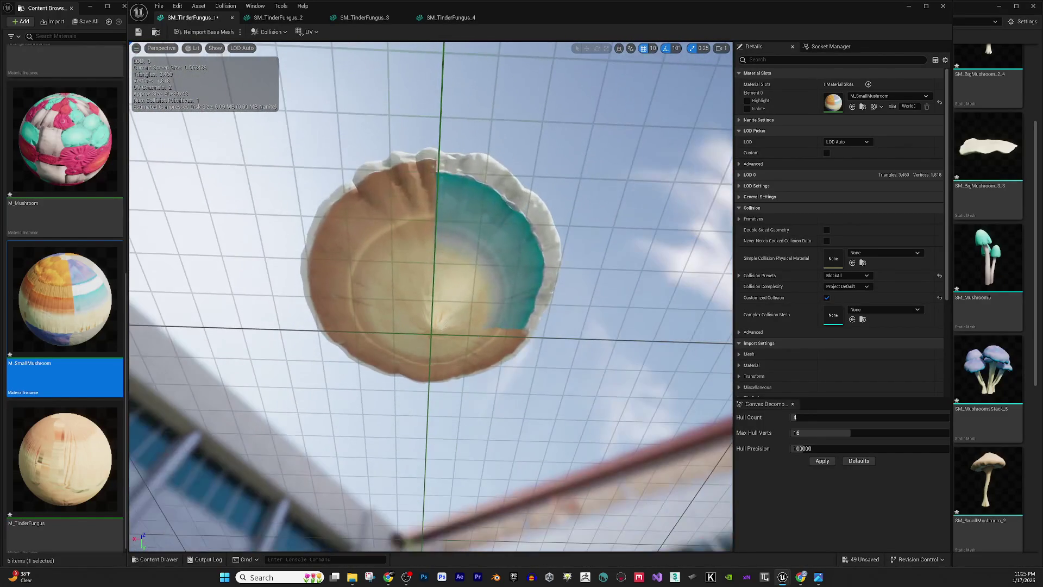
mouse_move(74, 473)
left_mouse_down()
mouse_move(832, 151)
mouse_move(852, 94)
left_mouse_up()
left_click_drag(530, 228, 522, 375)
mouse_move(383, 241)
left_mouse_down()
mouse_move(383, 267)
mouse_move(383, 241)
left_mouse_up()
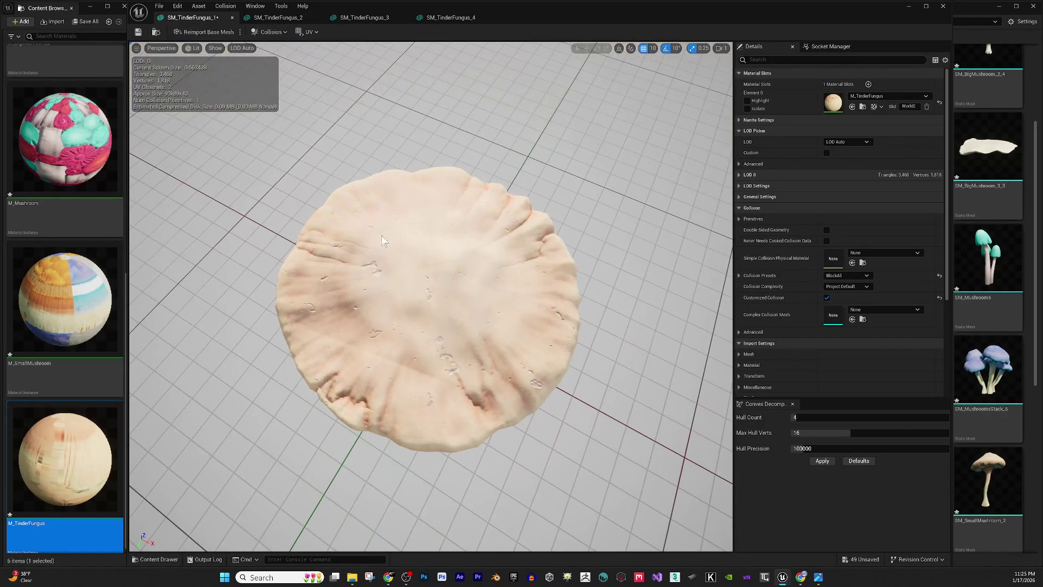
key("ctrl+w")
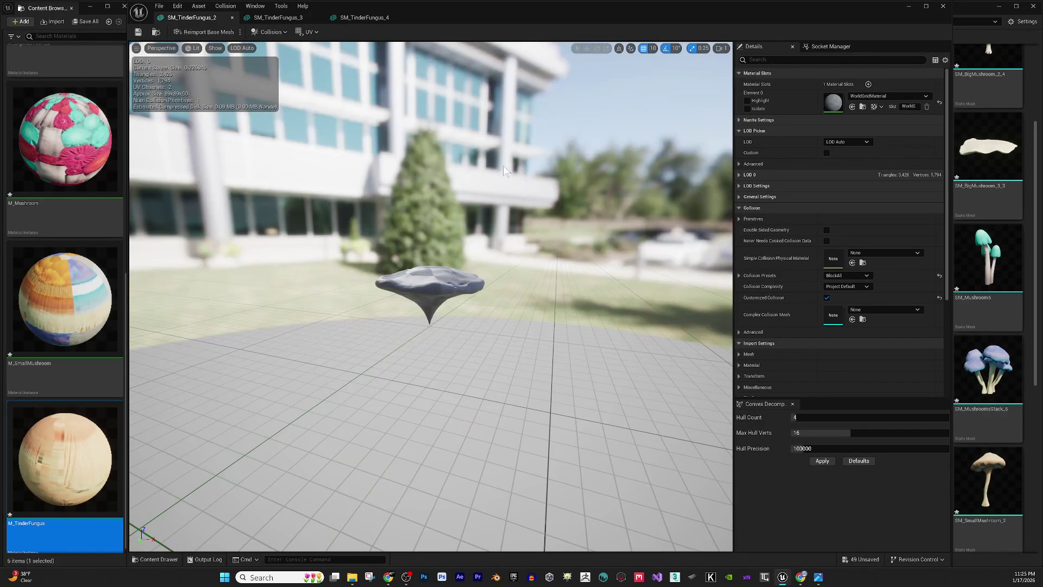
- Apply M_TinderFungus to SM_TinderFungus_2, 3 and 4, closing each editor
left_click(851, 108)
left_click_drag(412, 188, 415, 206)
key("ctrl+w")
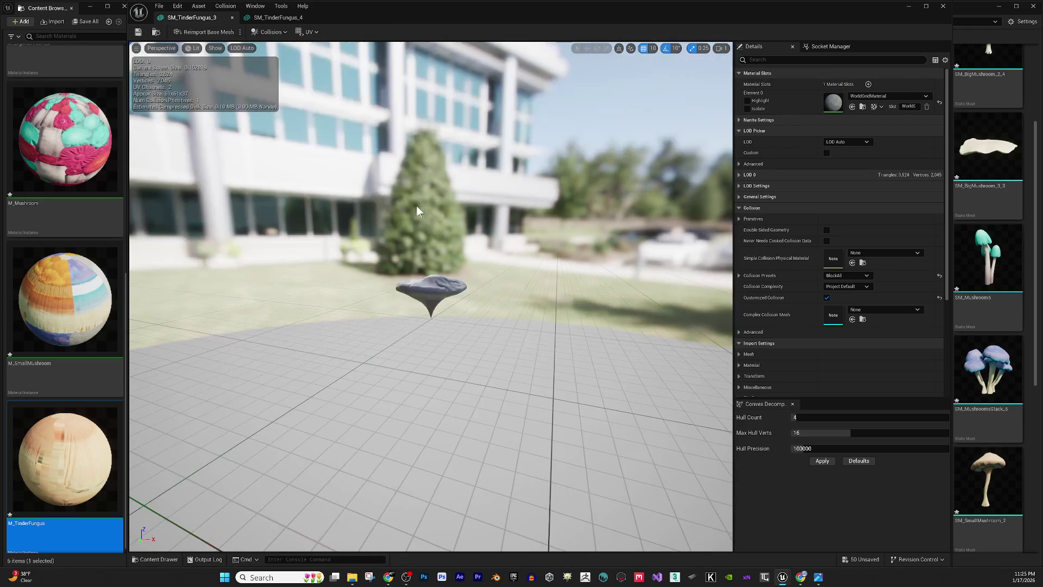
left_click(852, 106)
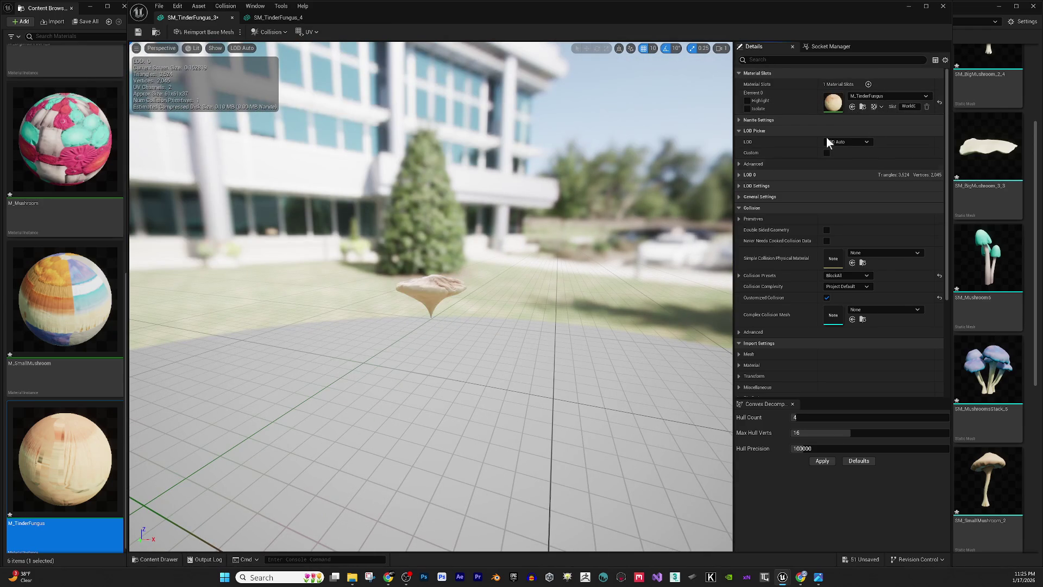
left_click_drag(597, 217, 598, 233)
key("ctrl+w")
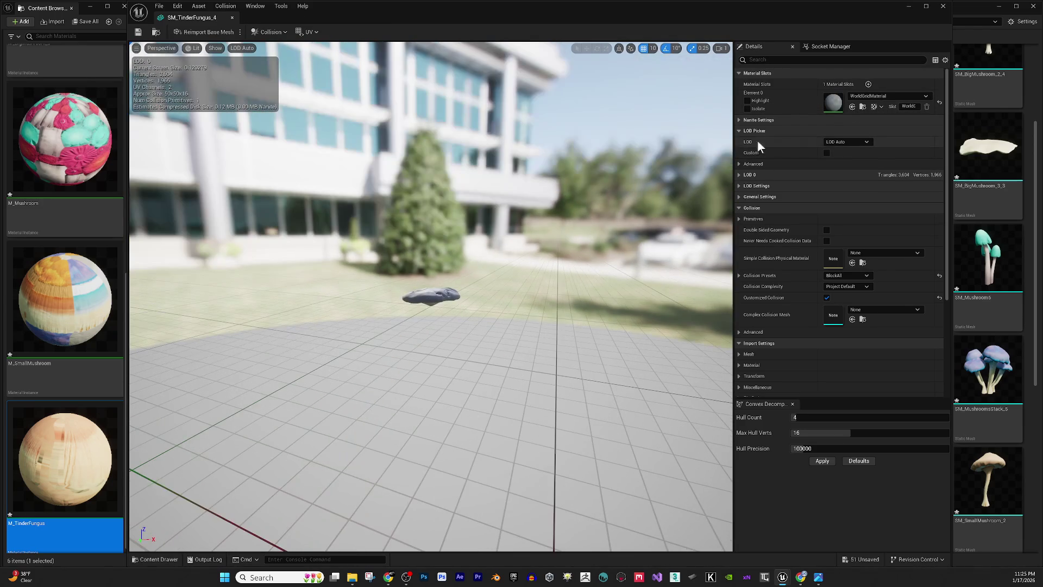
left_click(852, 106)
key("ctrl+w")
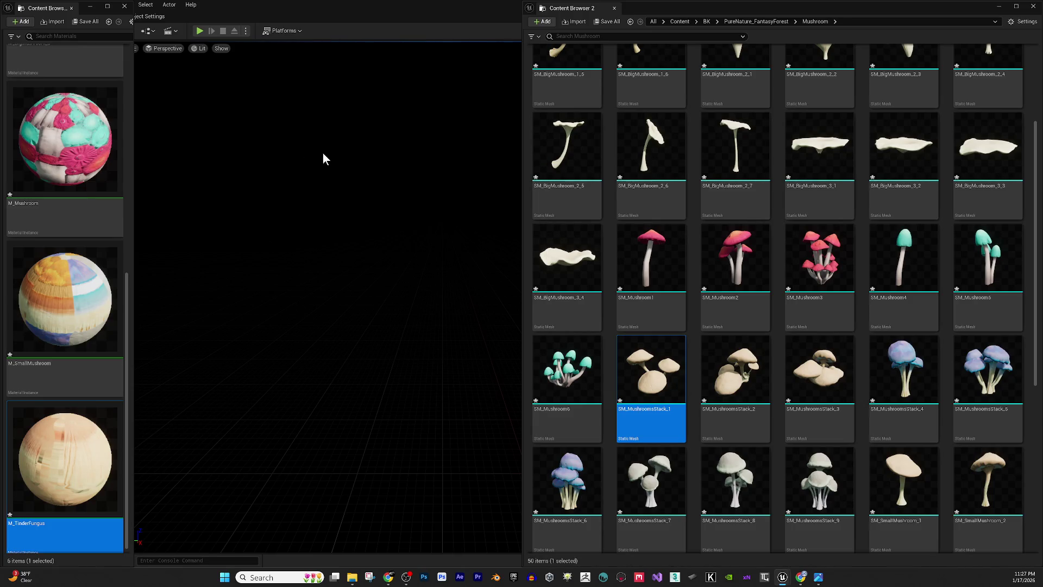
- Run Save All to list the modified mushroom materials and meshes for saving
left_click(617, 22)
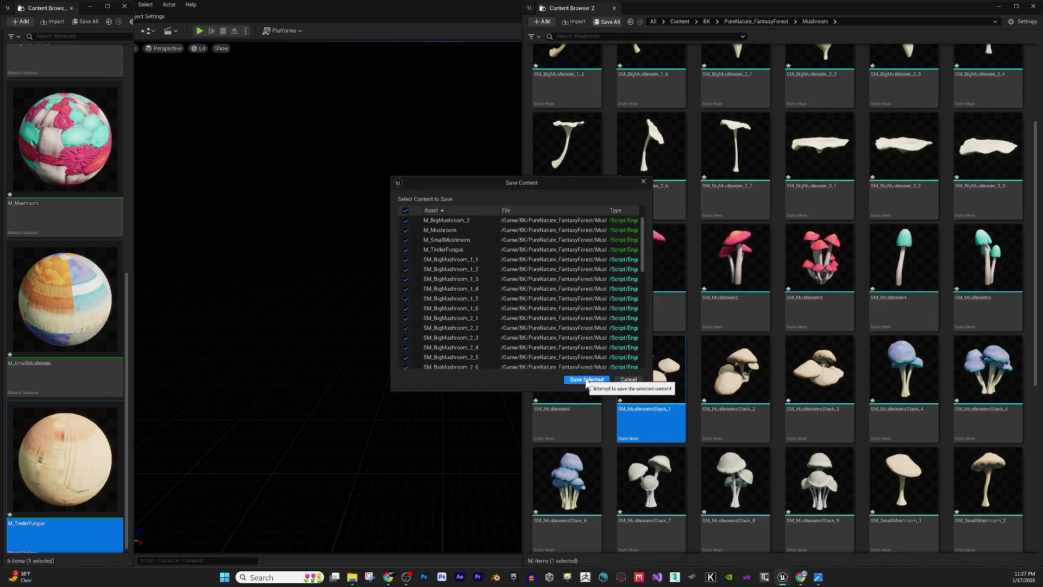
- Confirm saving all the ticked mushroom materials and static meshes
left_click(586, 379)
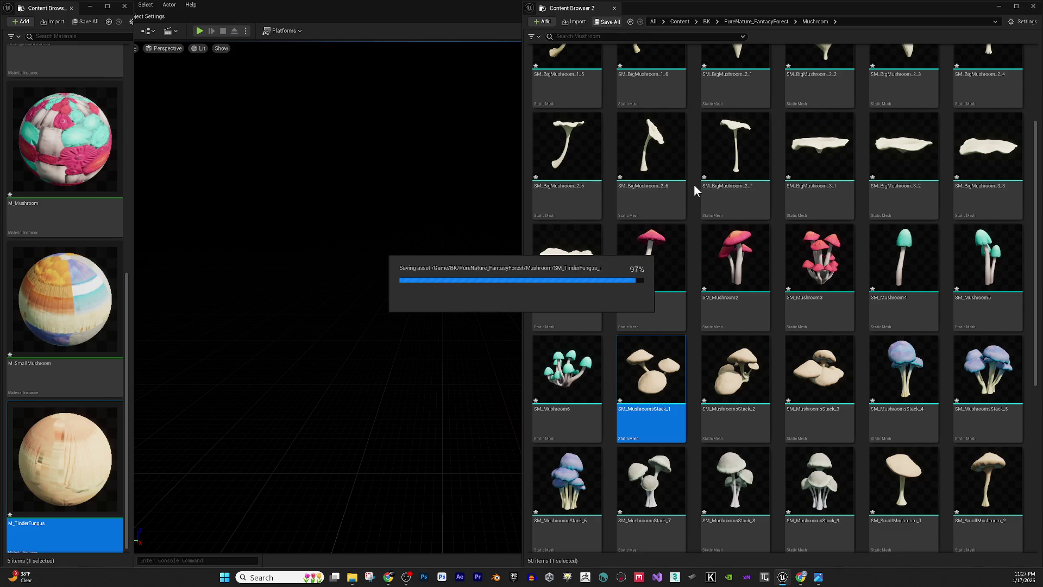
scroll(694, 169, "down", 5)
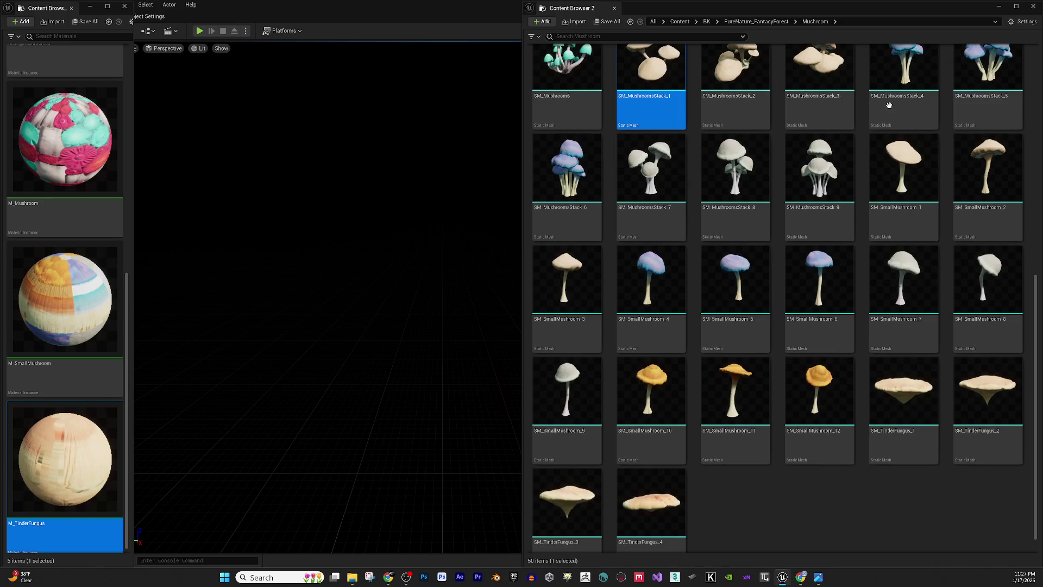
- Maximize Content Browser 2, go to PureNature_FantasyForest > Plants, and show Branches in File Explorer
left_click(1016, 6)
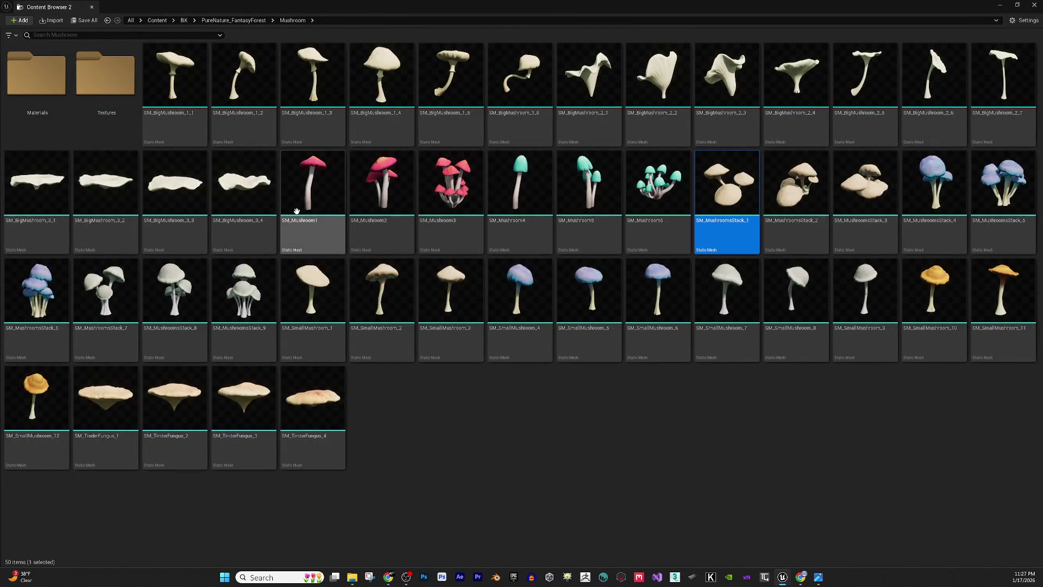
left_click(329, 239)
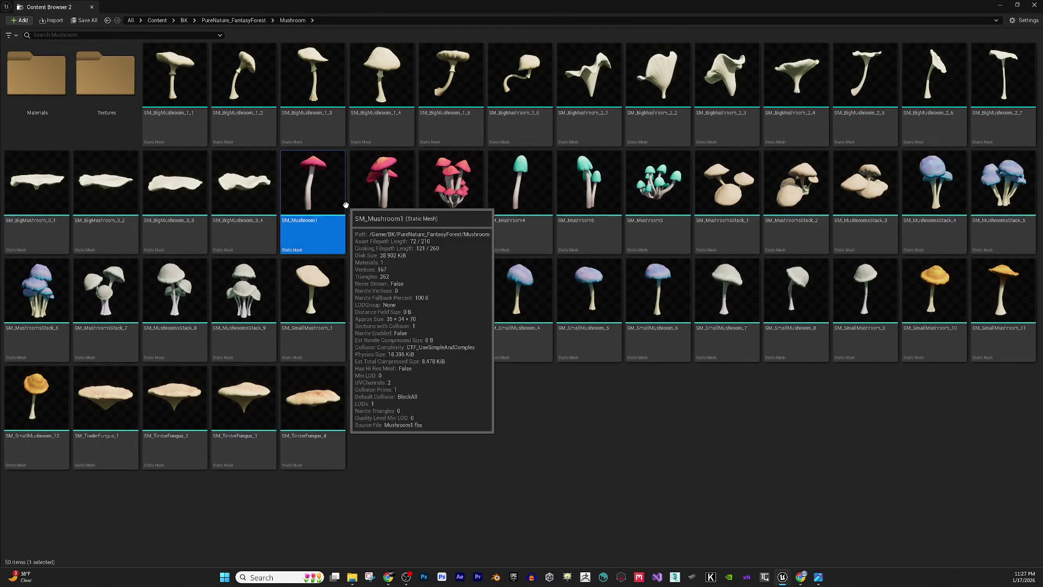
left_click(253, 21)
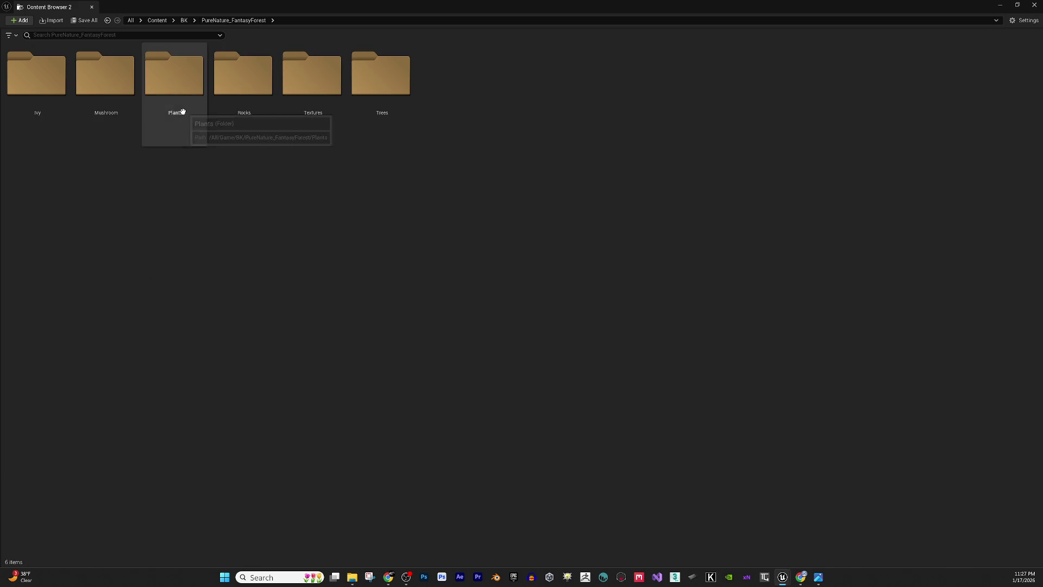
double_click(182, 112)
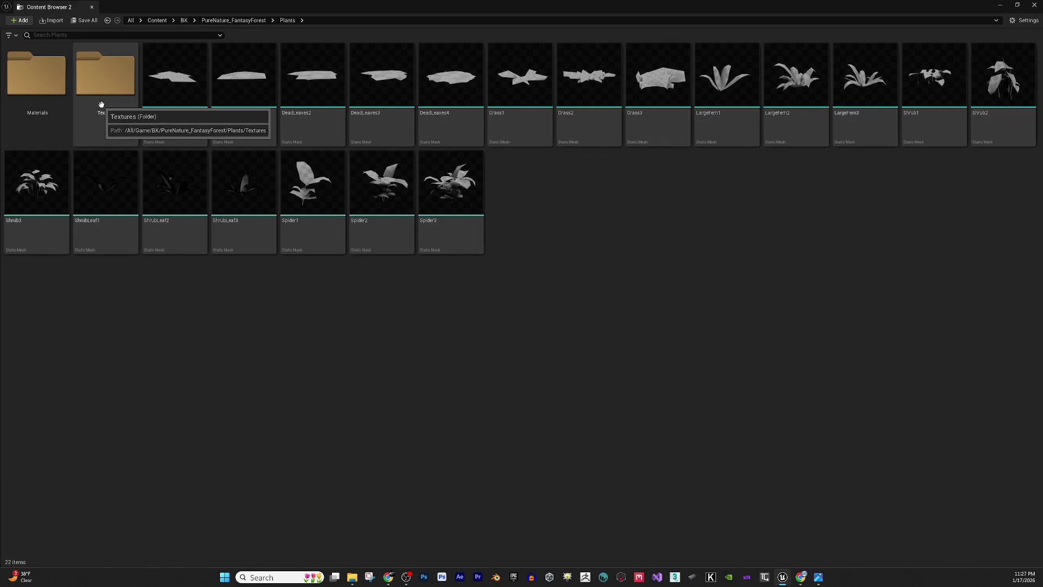
right_click(182, 92)
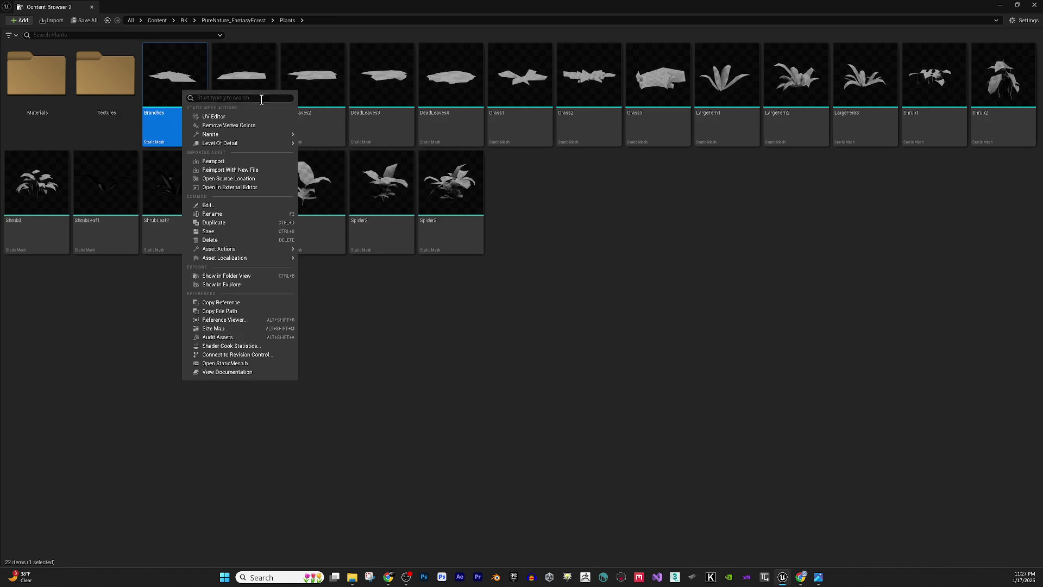
left_click(233, 285)
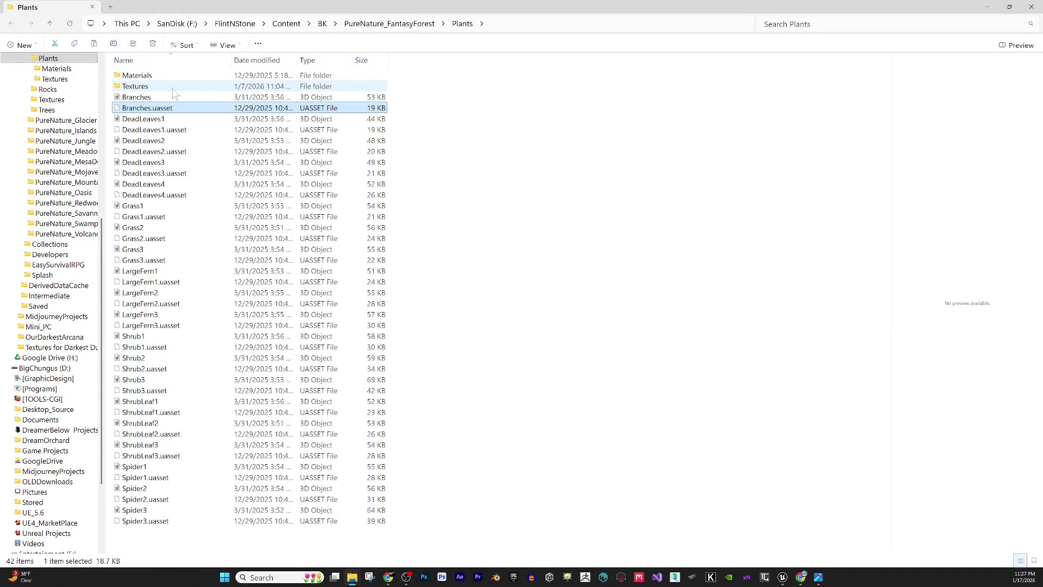
- In Explorer, open the plant Textures folder, sort its PNG files by Type, then close Explorer
double_click(173, 89)
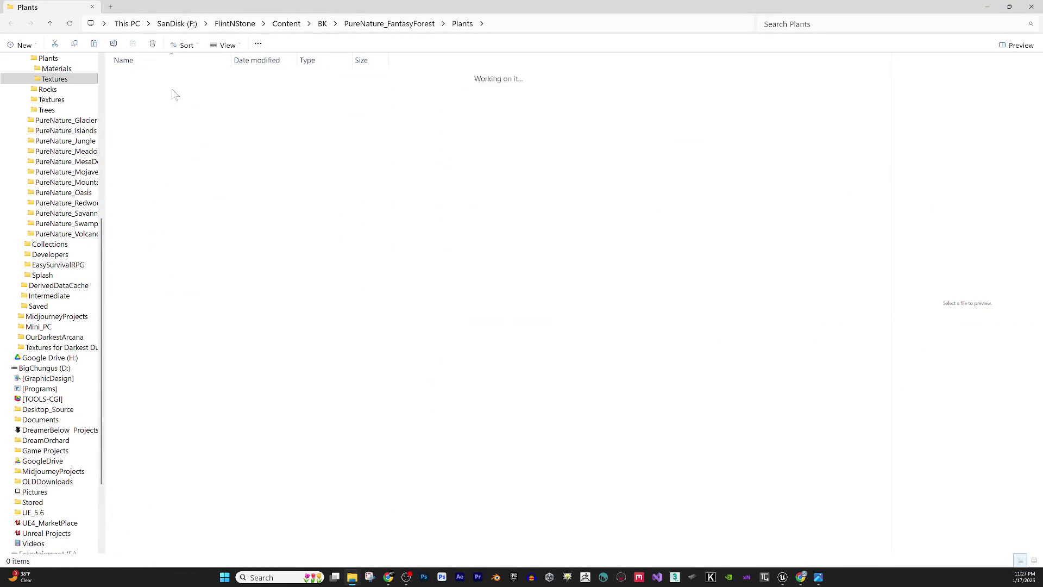
left_click(328, 65)
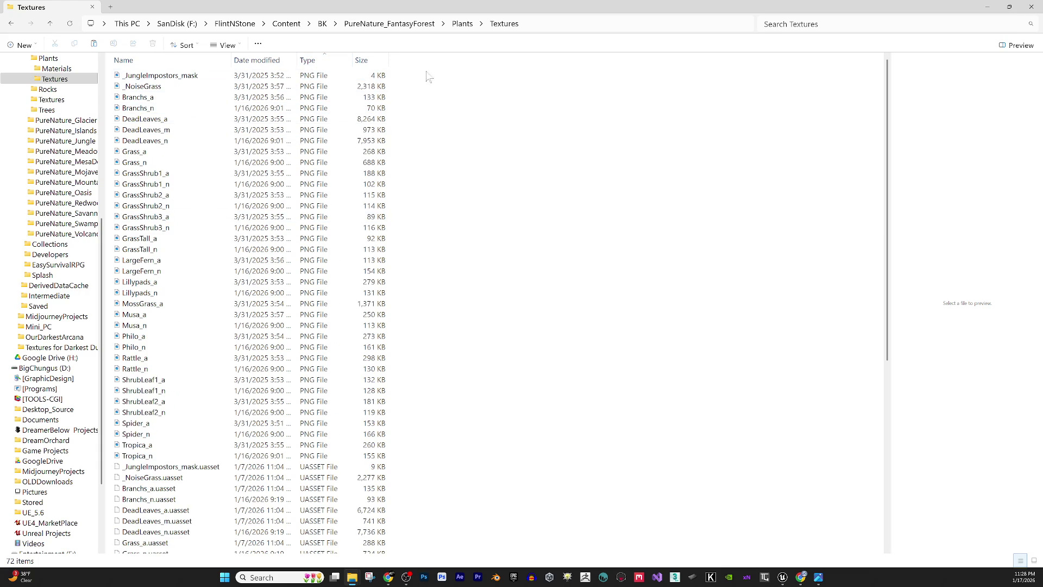
left_click(1034, 6)
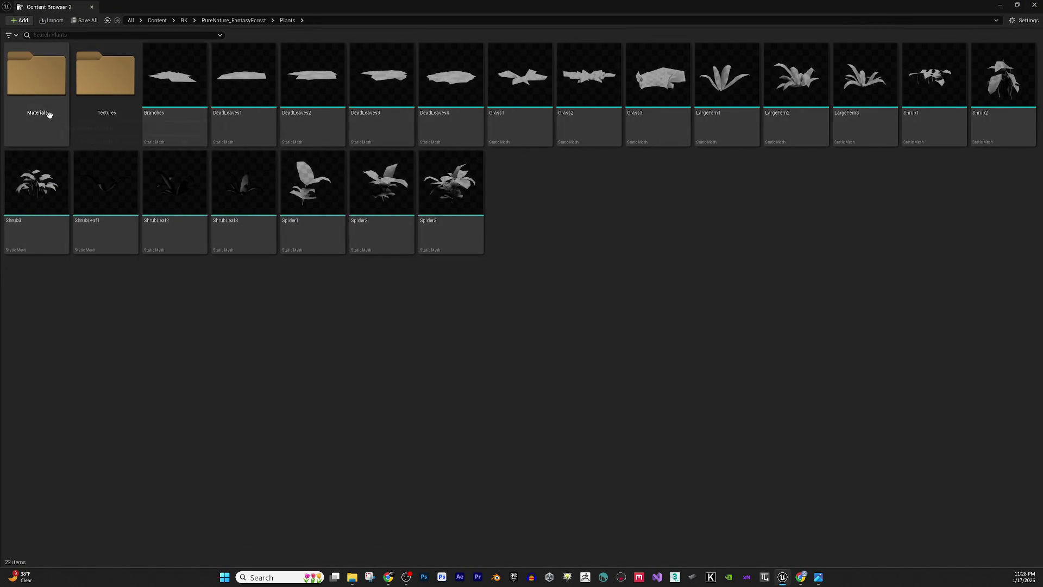
- Open the Plants Textures folder (36 textures) in Content Browser 2 and shrink it to a floating window
mouse_move(476, 5)
left_mouse_down()
mouse_move(501, 93)
mouse_move(489, 5)
mouse_move(479, 6)
left_mouse_up()
double_click(123, 80)
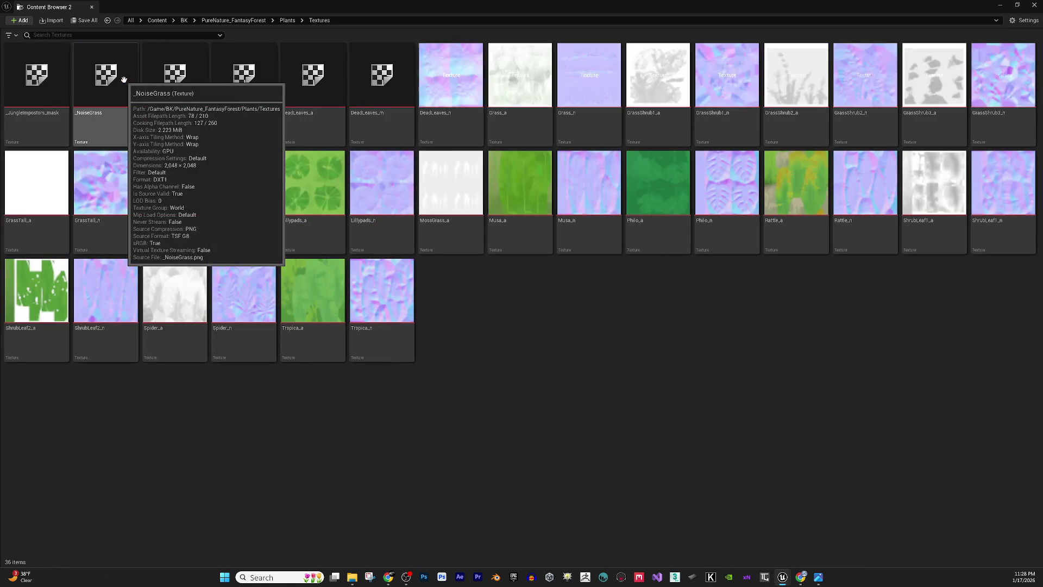
mouse_move(598, 7)
left_mouse_down()
mouse_move(602, 129)
mouse_move(733, 227)
left_mouse_up()
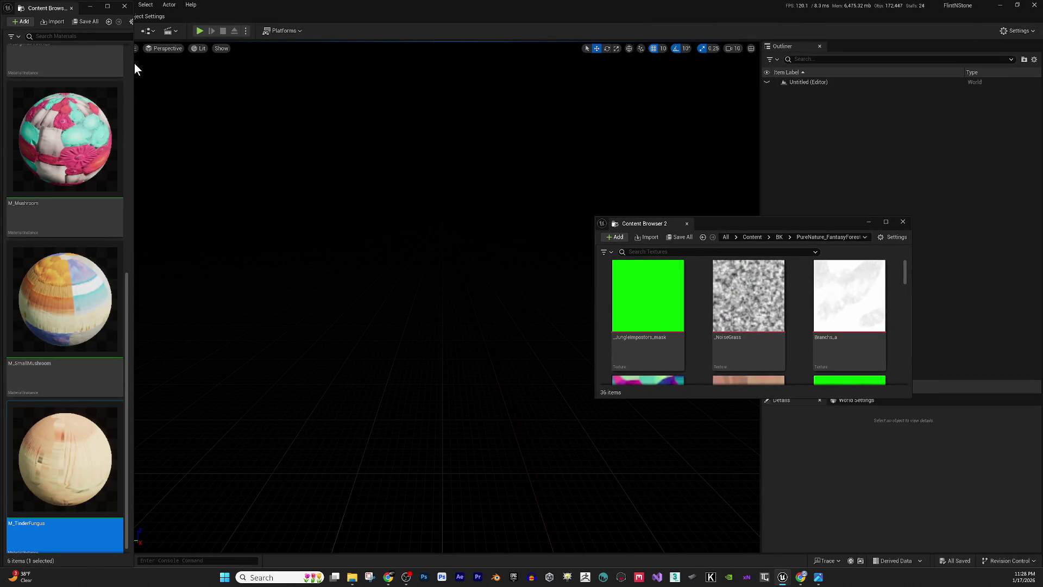
- Widen Content Browser 1, return it to the Mushroom folder, and snap Content Browser 2 to the right half
mouse_move(134, 63)
left_mouse_down()
mouse_move(607, 101)
mouse_move(592, 100)
left_mouse_up()
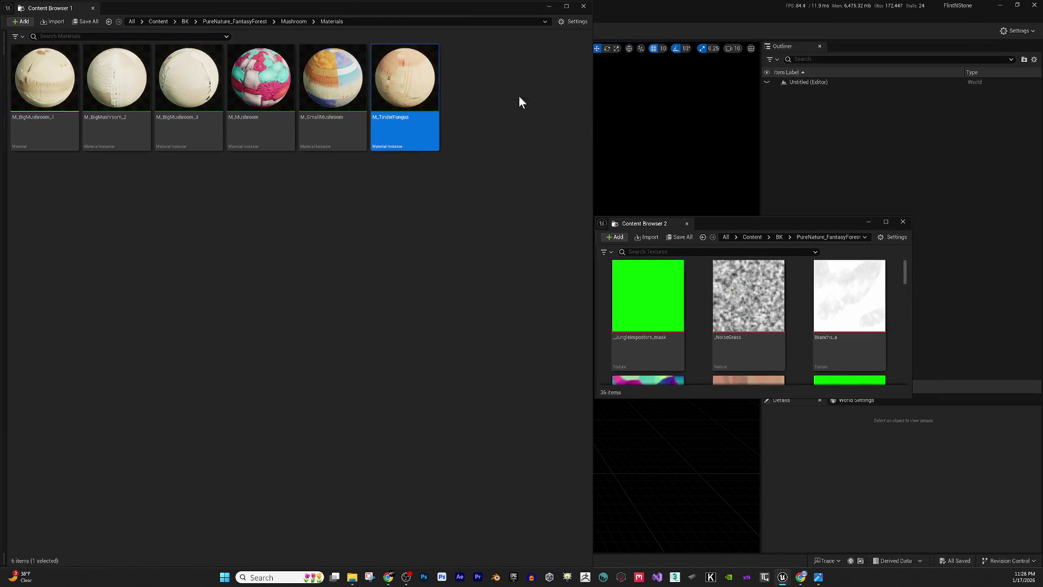
left_click(294, 22)
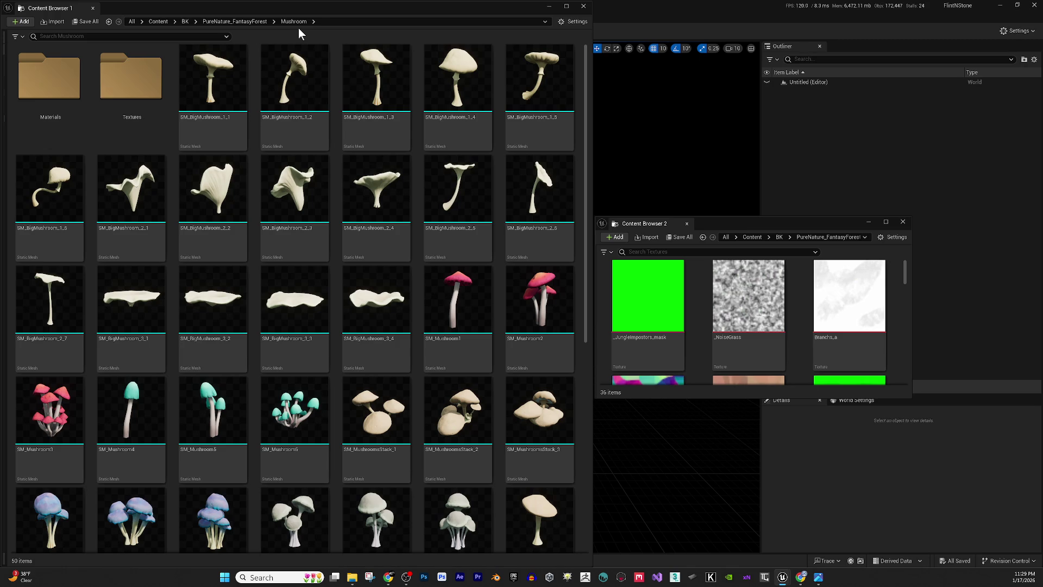
key("alt+Tab")
key("alt+Tab")
mouse_move(785, 220)
left_mouse_down()
mouse_move(665, 152)
mouse_move(487, 5)
mouse_move(462, 22)
left_mouse_up()
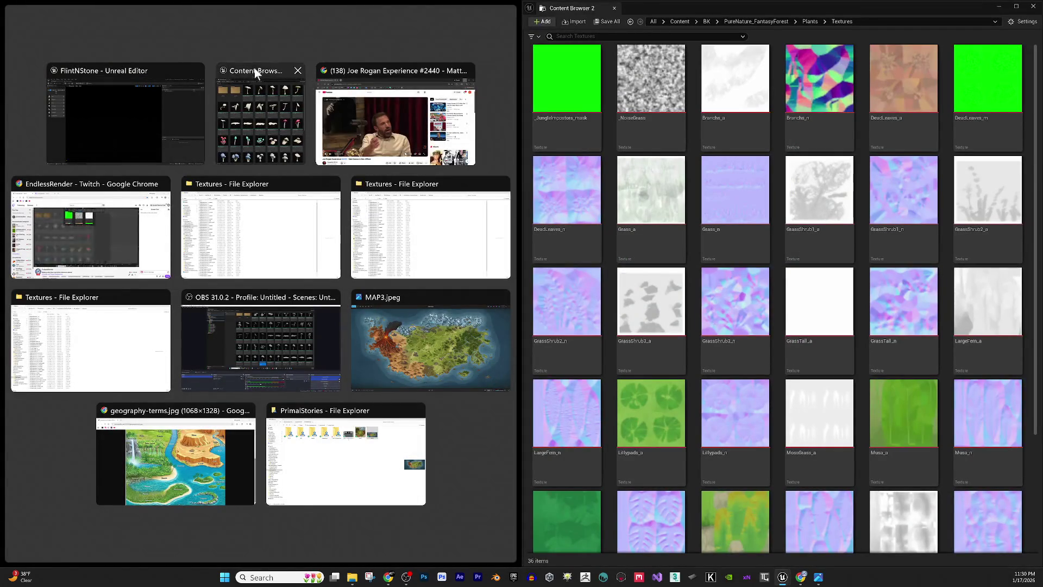
- Snap Content Browser 1 to the left half and navigate it to PureNature_FantasyForest > Plants > Materials
left_click(253, 67)
mouse_move(232, 88)
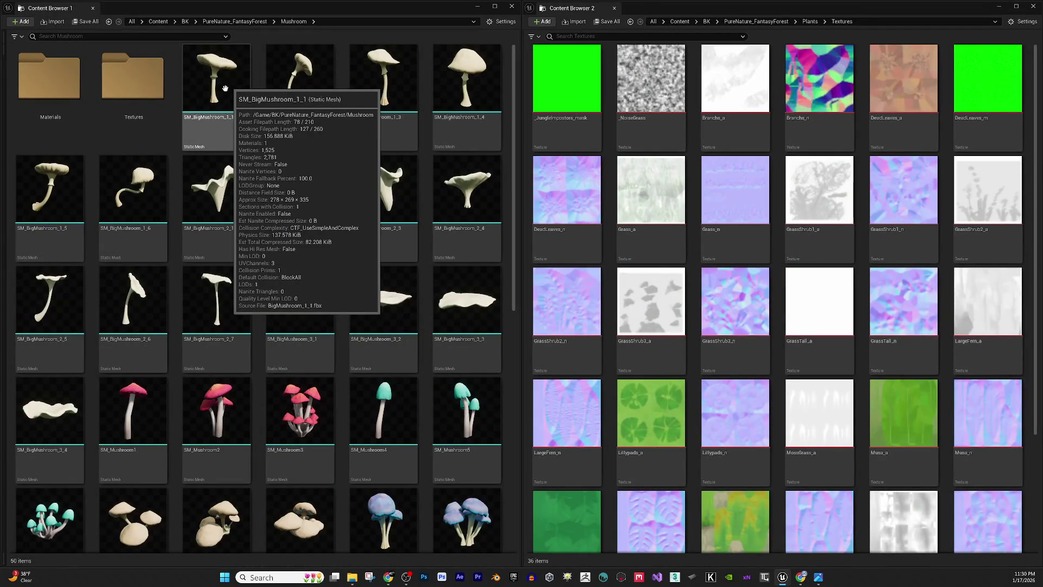
left_click(258, 23)
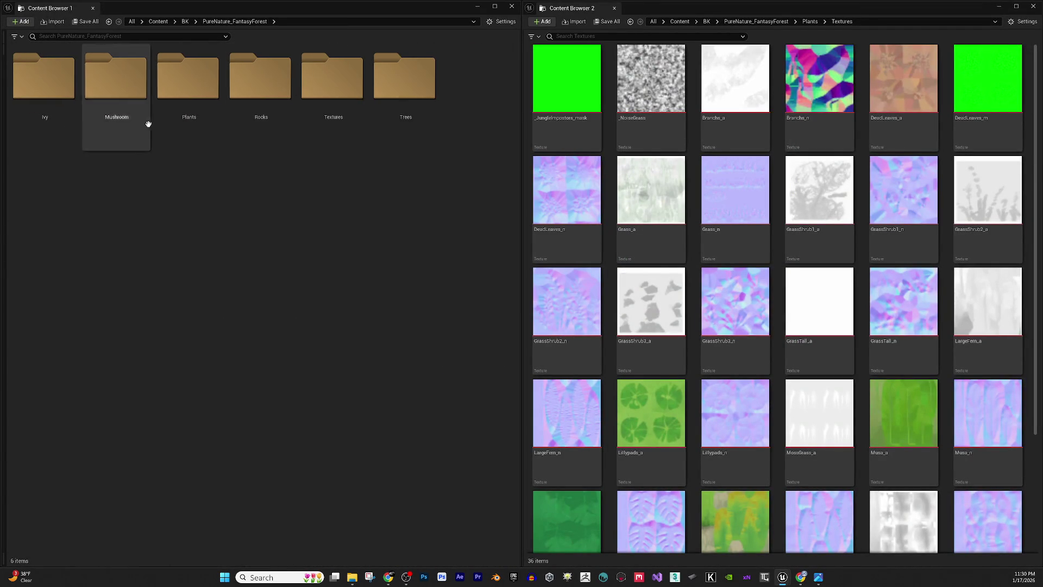
double_click(172, 88)
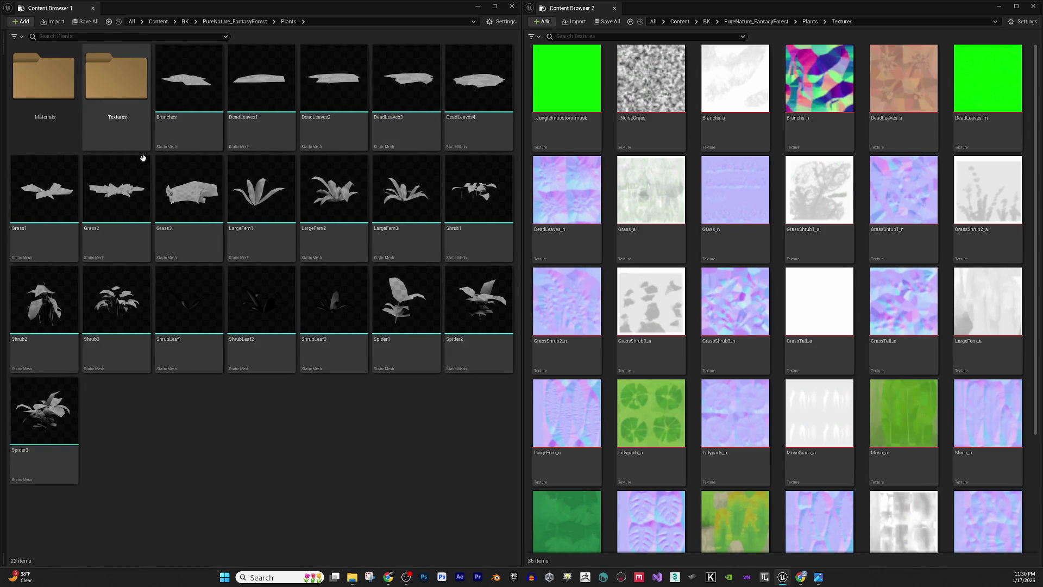
double_click(75, 114)
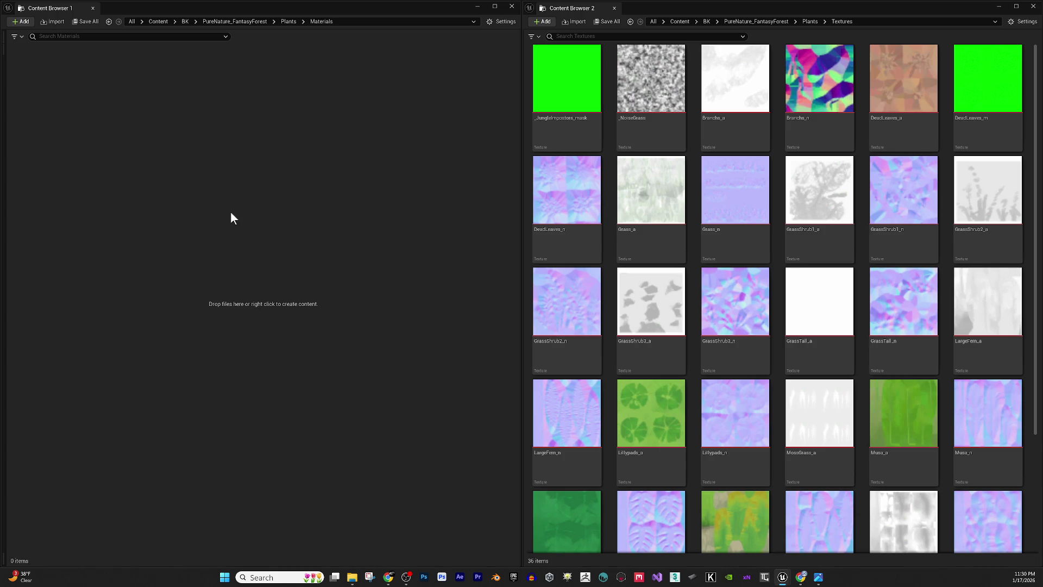
- Create a new empty material named M_Branchs in Plants/Materials
right_click(231, 212)
left_click(324, 338)
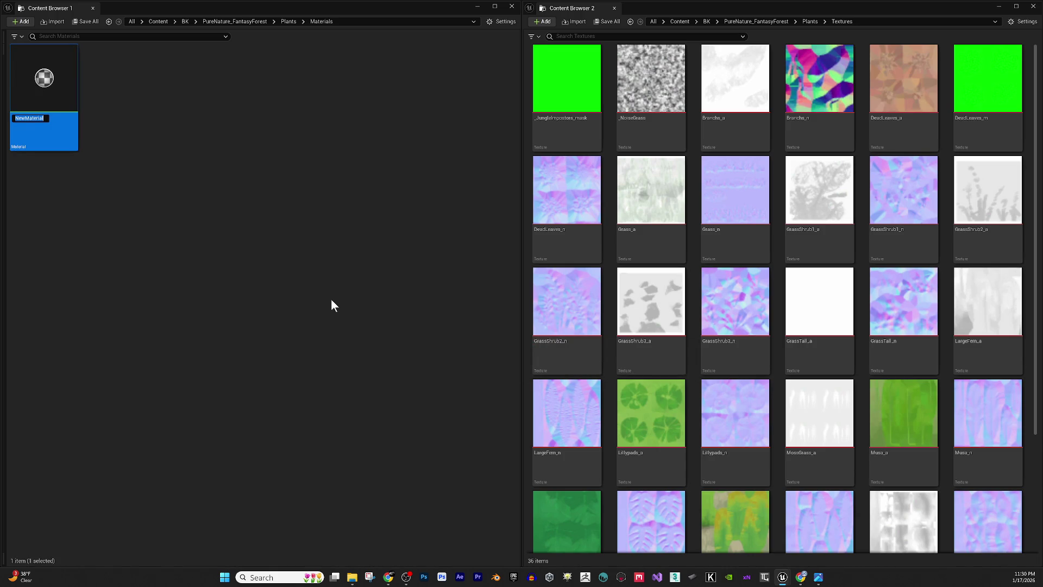
type("M_B")
type("ranchs")
key("Return")
- Duplicate it with Ctrl+D into materials renamed M_DeadLeaves and M_Grass
key("ctrl+d")
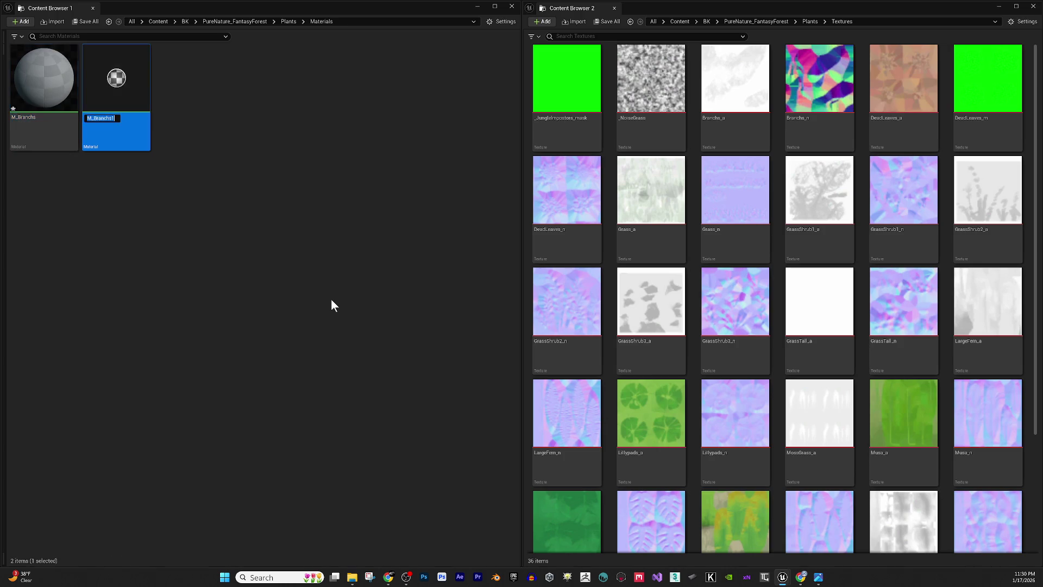
type("M_Bra")
key("BackSpace")
key("BackSpace")
key("BackSpace")
type("DeadLeaves")
key("Return")
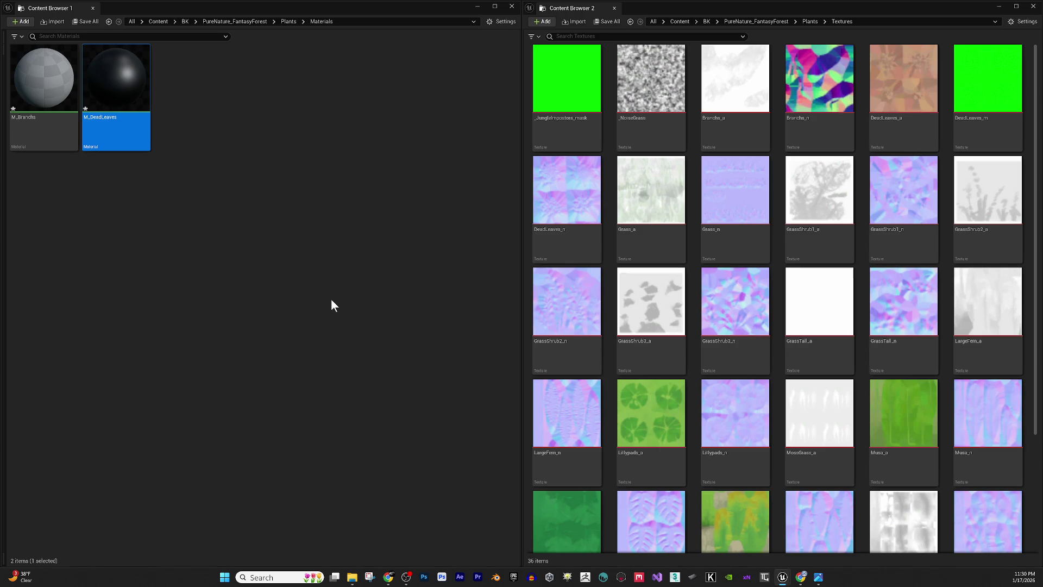
key("ctrl+d")
key("End")
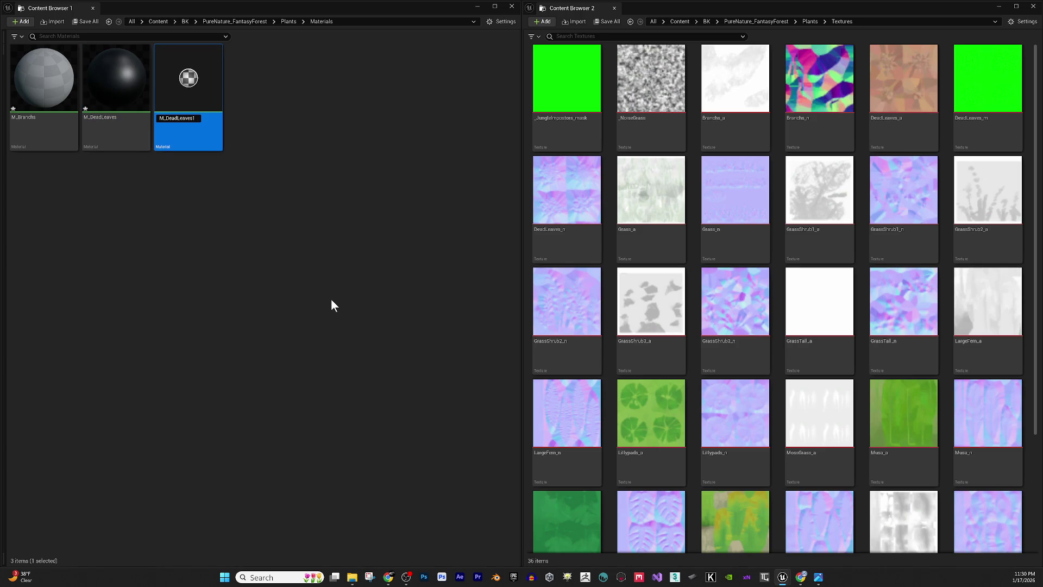
key("BackSpace")
key("BackSpace")
key("BackSpace")
type("Grass")
key("Return")
- Duplicate again into M_GrassShrub and M_GrassShrub2, then select M_GrassShrub for renaming
key("ctrl+d")
key("End")
key("BackSpace")
key("BackSpace")
key("BackSpace")
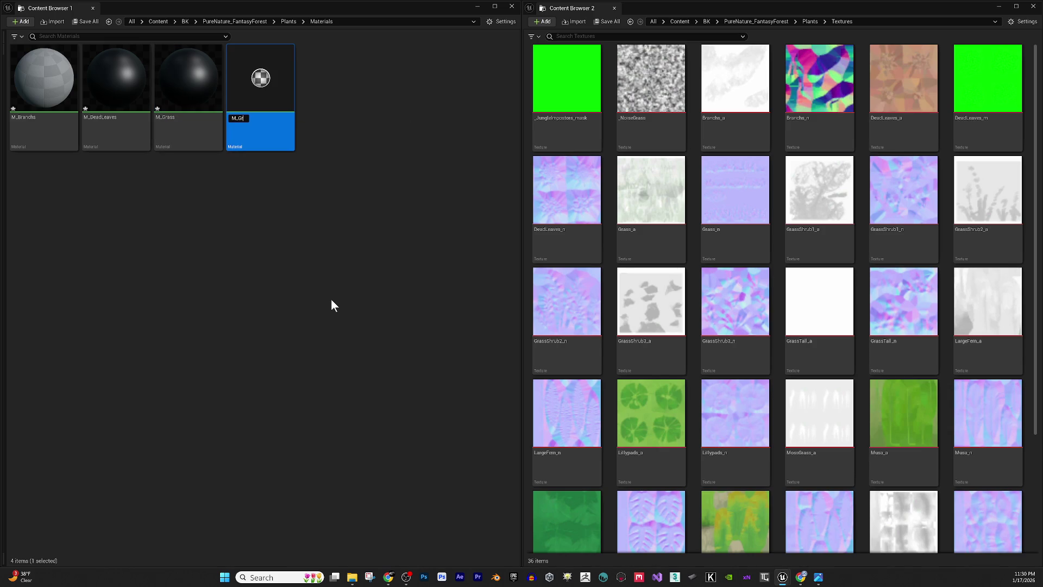
type("ass")
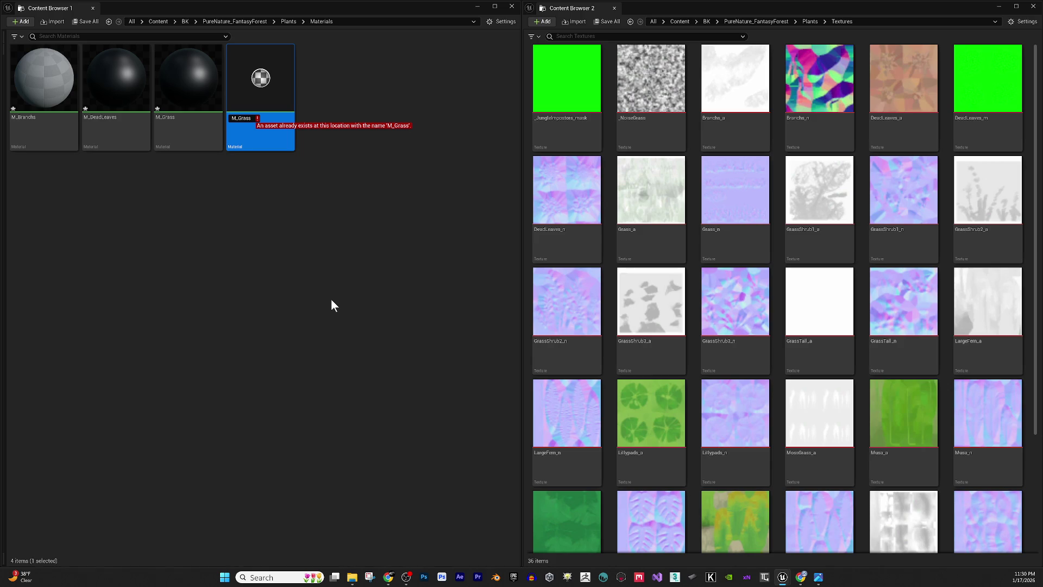
type("Shrubs")
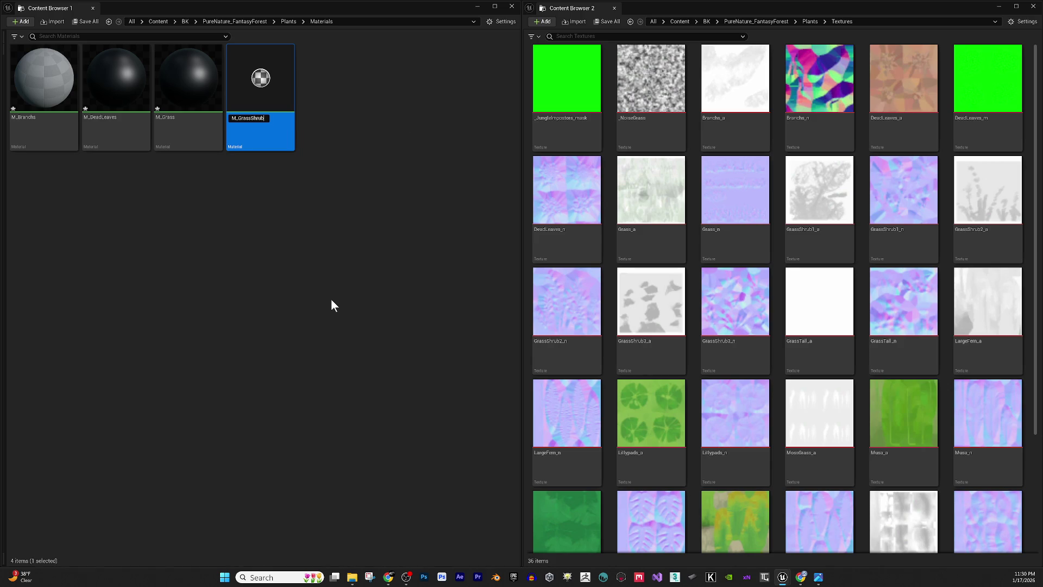
key("Return")
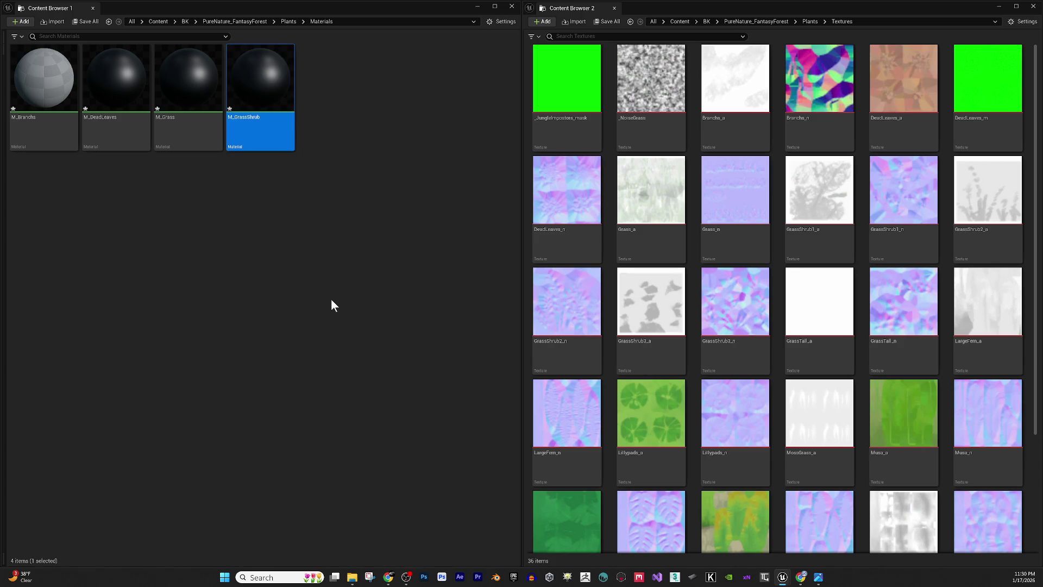
key("ctrl+d")
key("End")
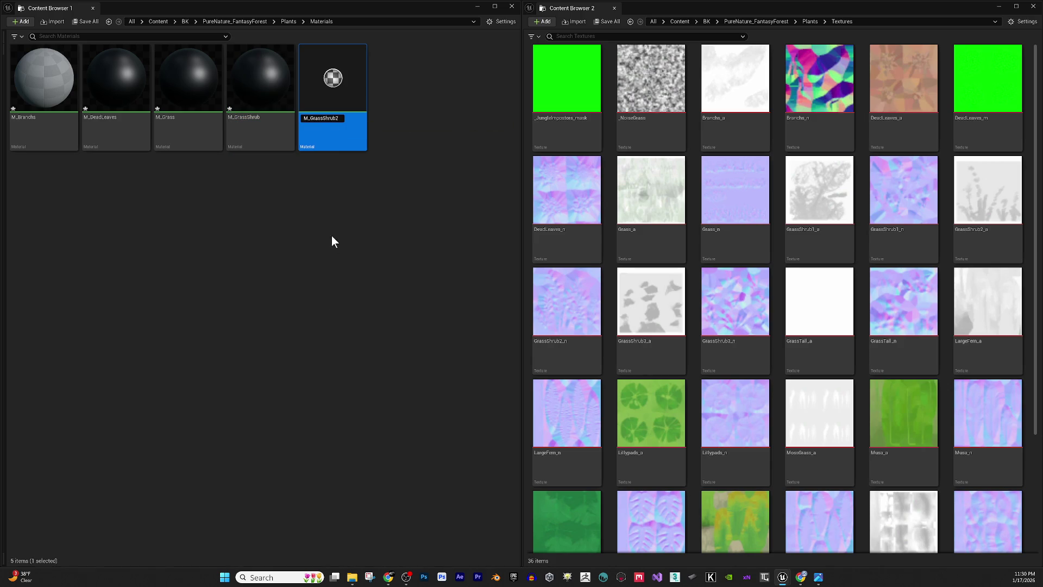
key("Return")
left_click(272, 120)
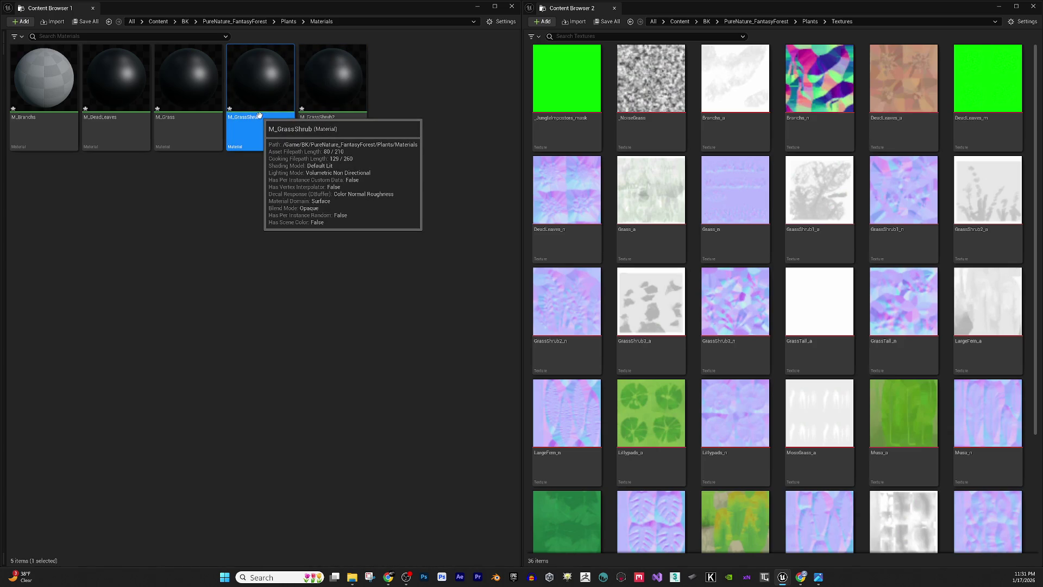
left_click(259, 117)
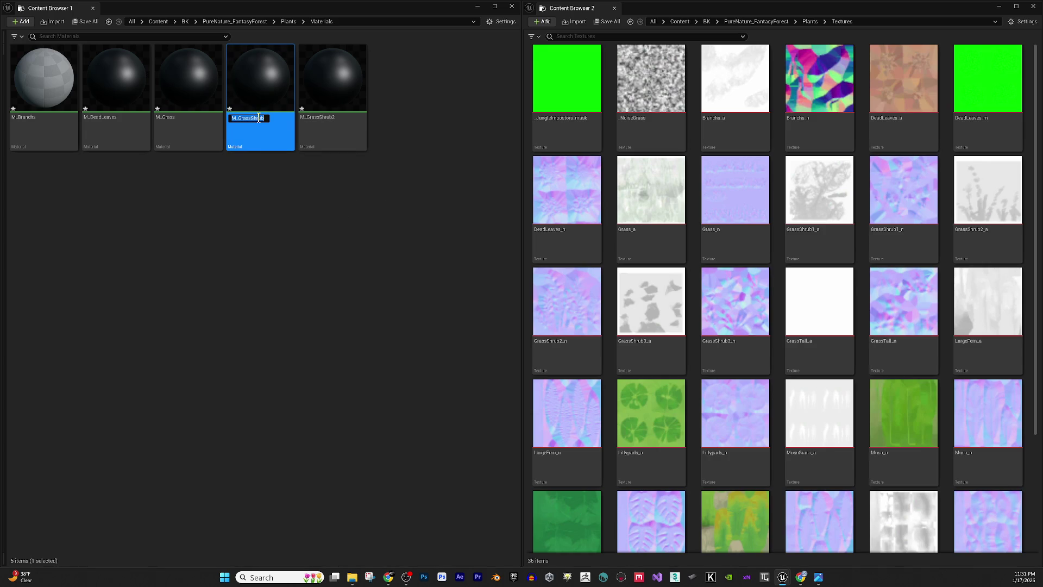
- Append 1 so the material becomes M_GrassShrub1, then briefly switch to another app and back
key("End")
type("1")
key("Return")
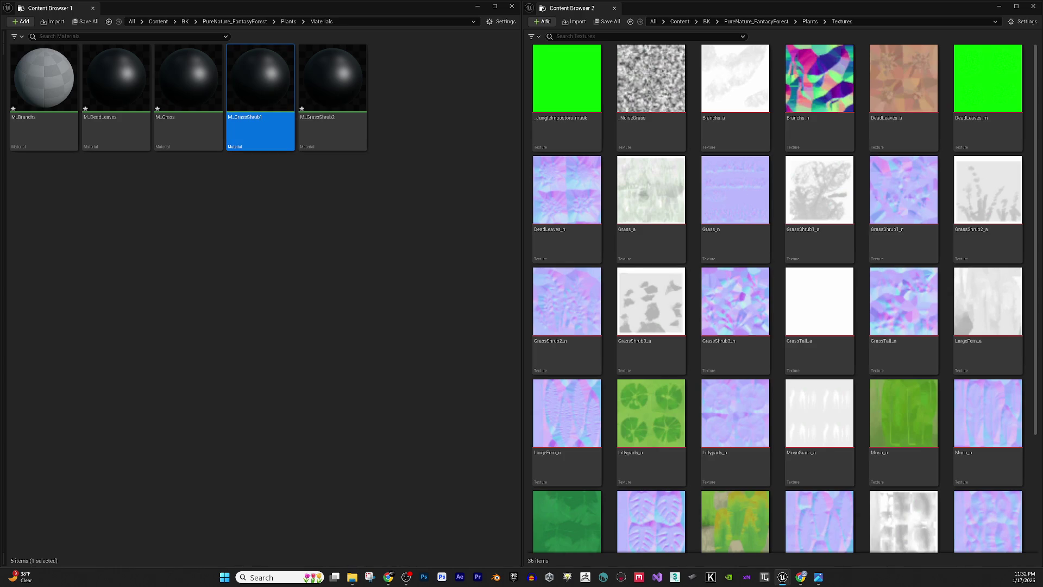
left_click(406, 577)
key("alt+Tab")
- Visit the web browser, return to Unreal, then bring the 'BRB TAKING A LIL BREAK' Notepad note forward
left_click(388, 577)
key("alt+Tab")
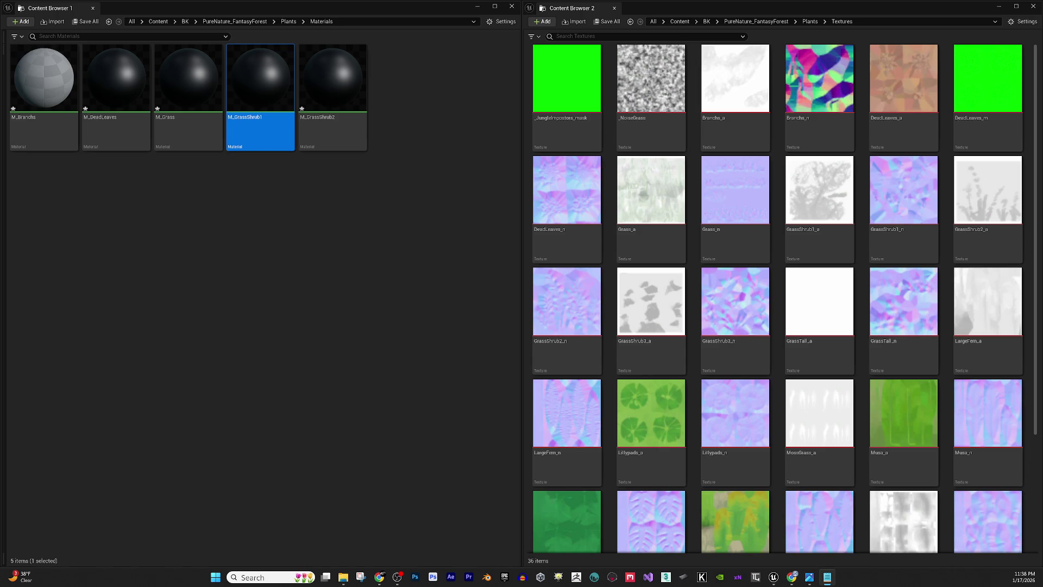
left_click(828, 576)
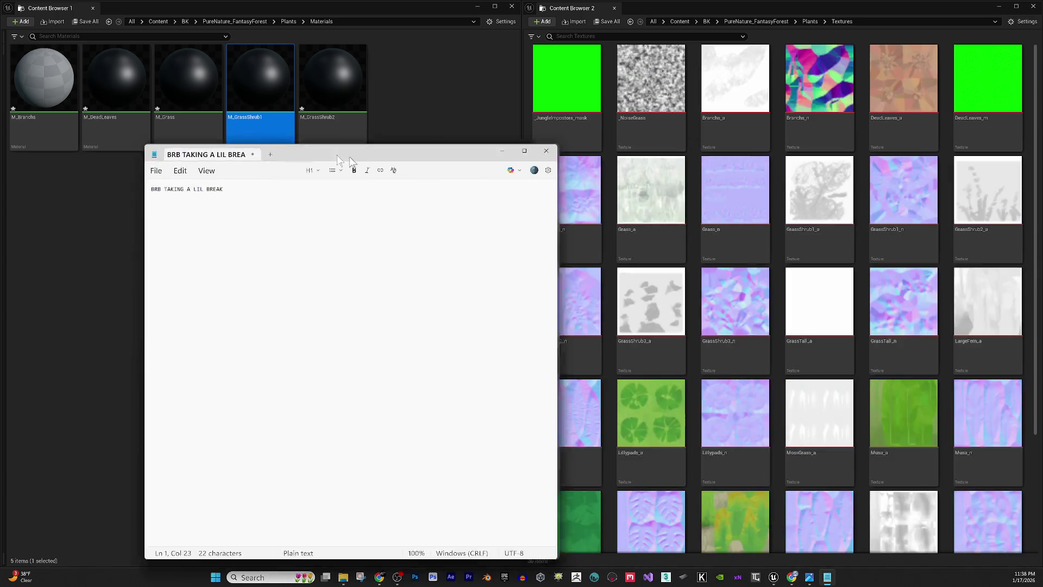
- Zoom the 'BRB TAKING A LIL BREAK' Notepad text very large, then switch to the streaming app
scroll(363, 188, "up", 3, "ctrl")
scroll(354, 175, "up", 10, "ctrl")
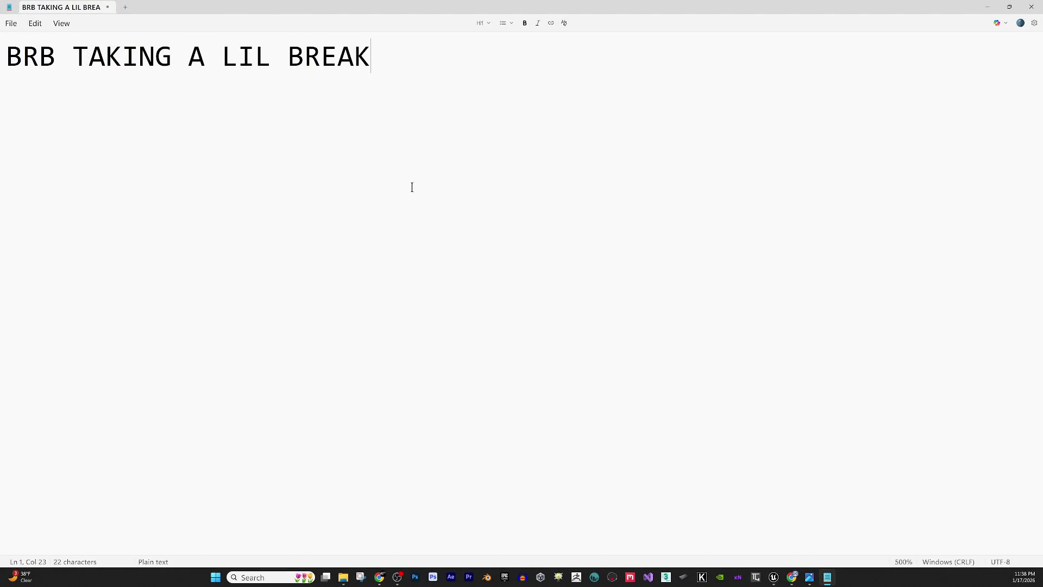
key("ctrl")
key("ctrl")
left_click(398, 577)
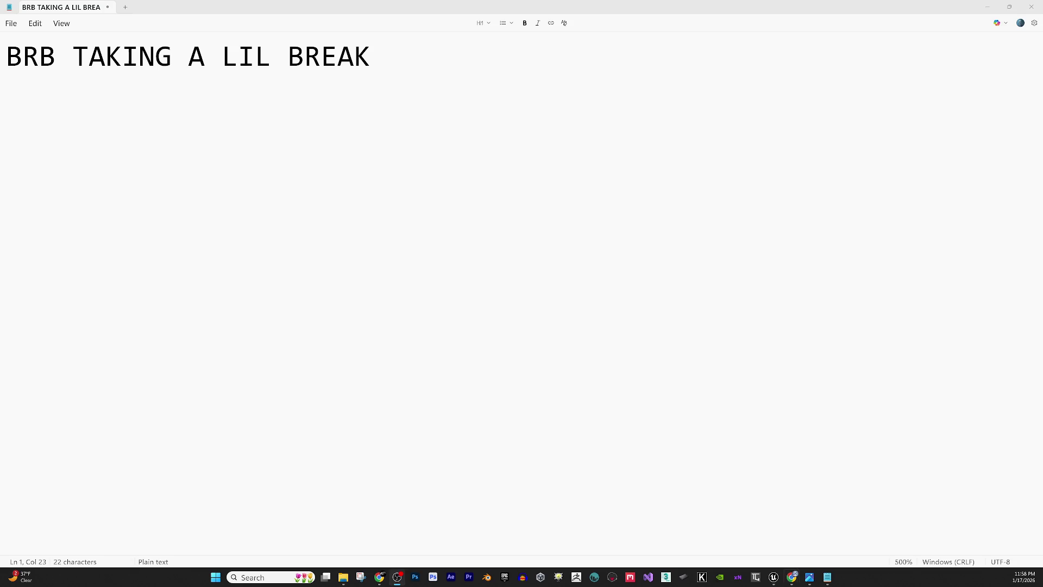
- Close the Notepad break note and clear the material selection in the Content Browser
left_click(1031, 6)
left_click(325, 283)
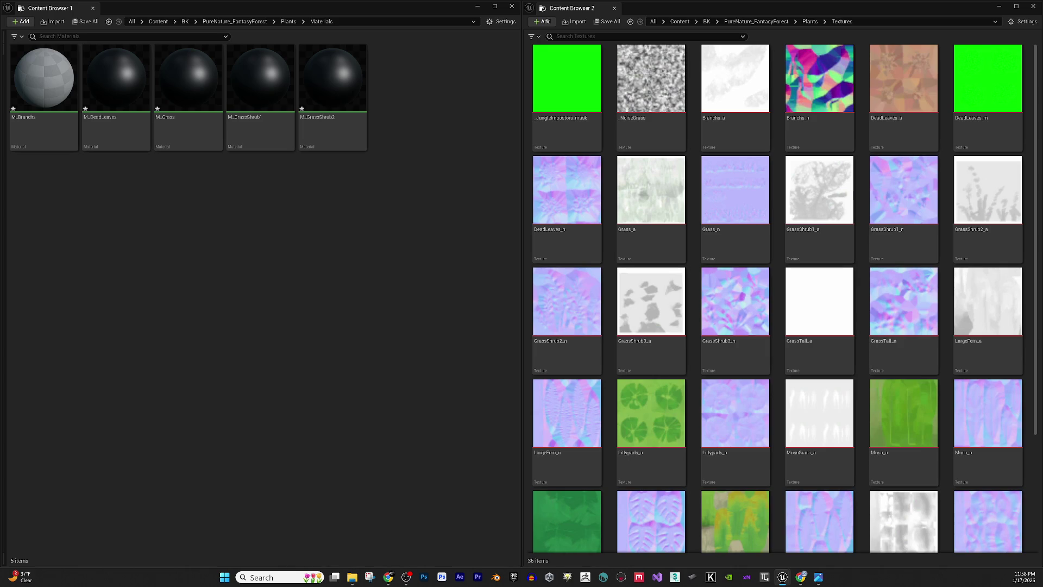
key("alt+Tab")
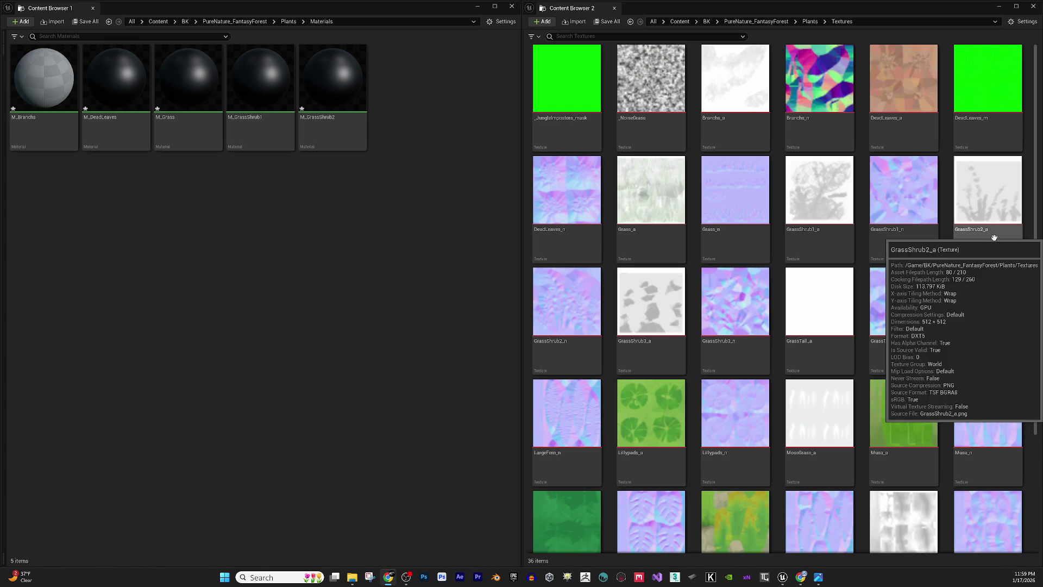
mouse_move(996, 241)
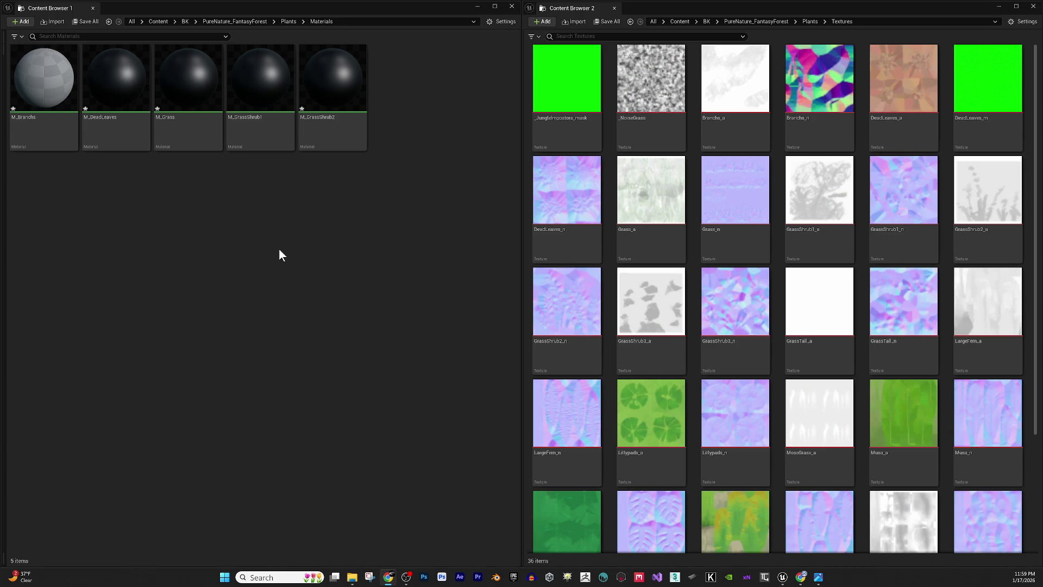
- Duplicate M_GrassShrub2 twice, keeping the name M_GrassShrub3 and naming the second copy M_GrassTall
left_click(363, 102)
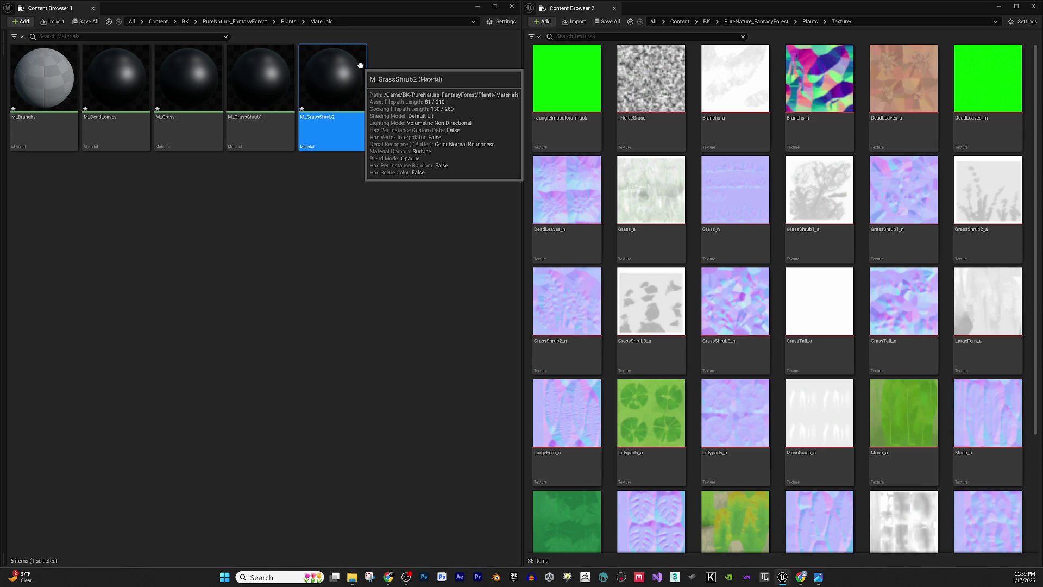
key("ctrl+d")
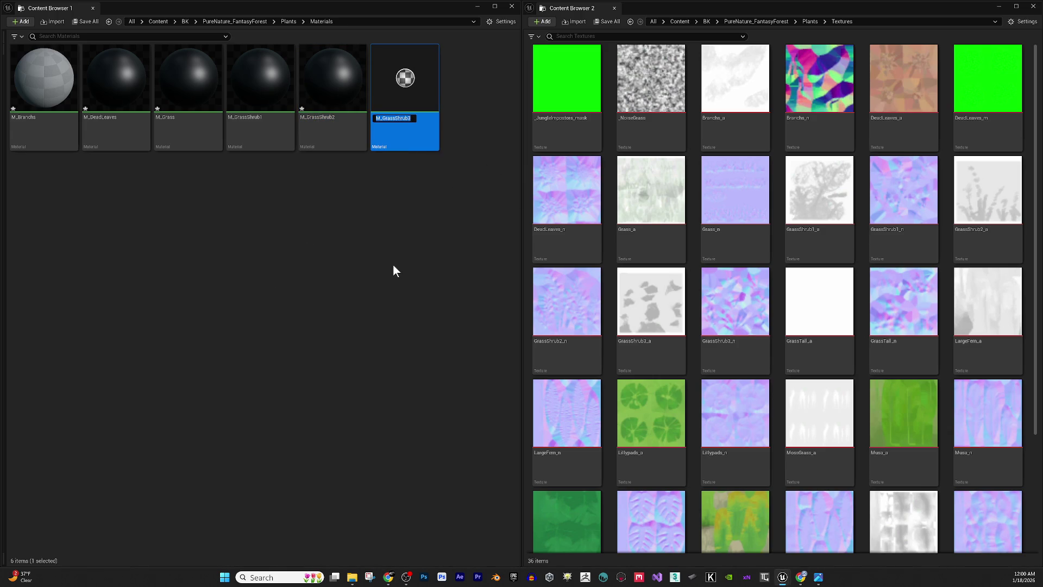
key("Return")
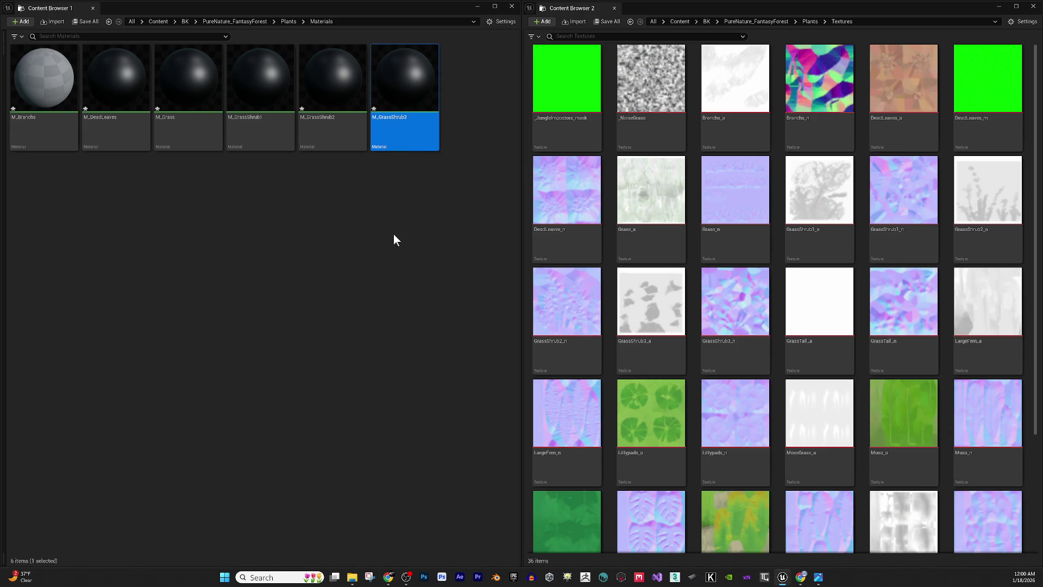
key("ctrl+d")
type("M_GrassTa")
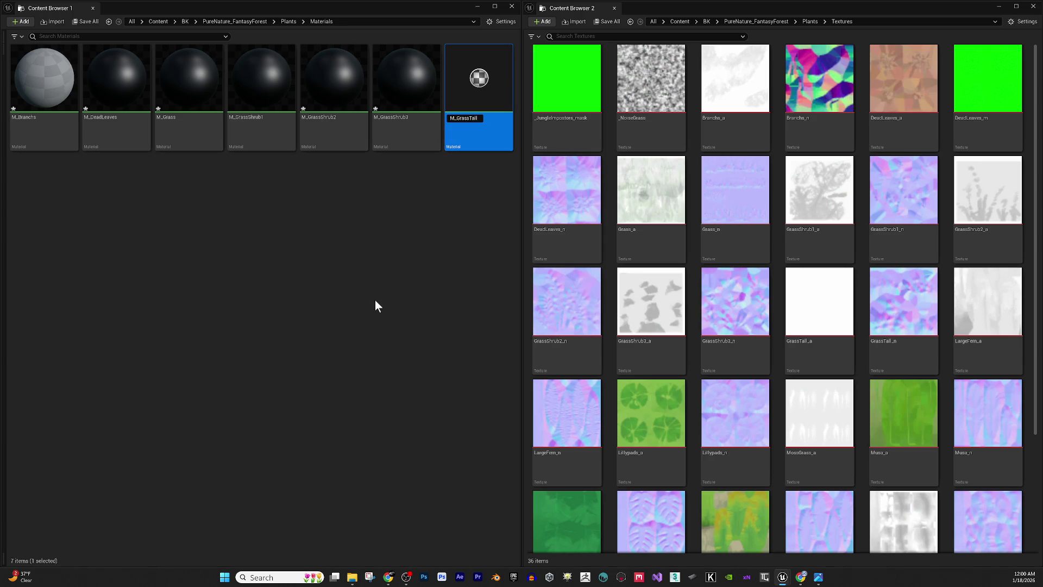
type("ll")
key("Return")
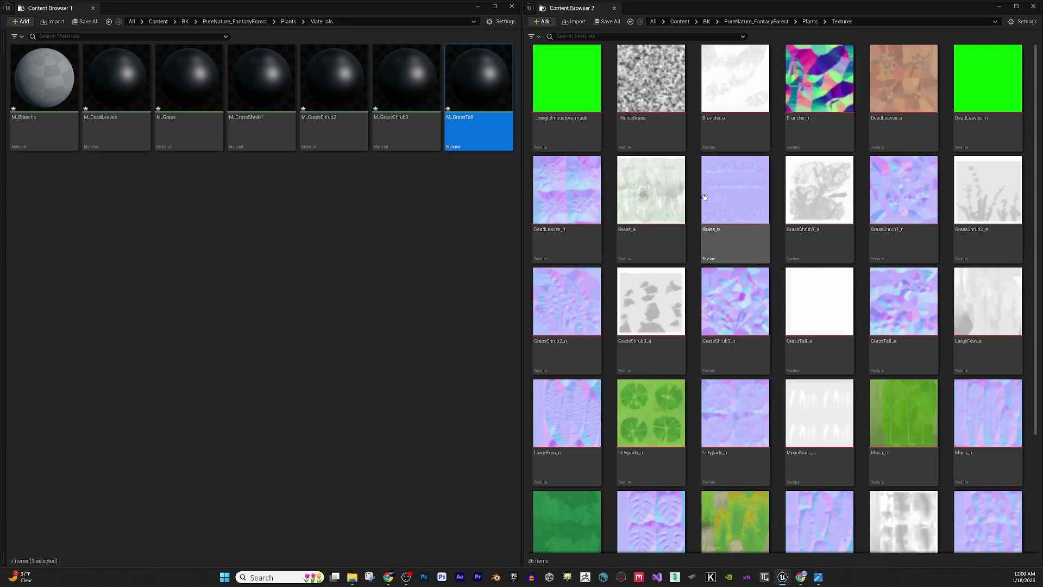